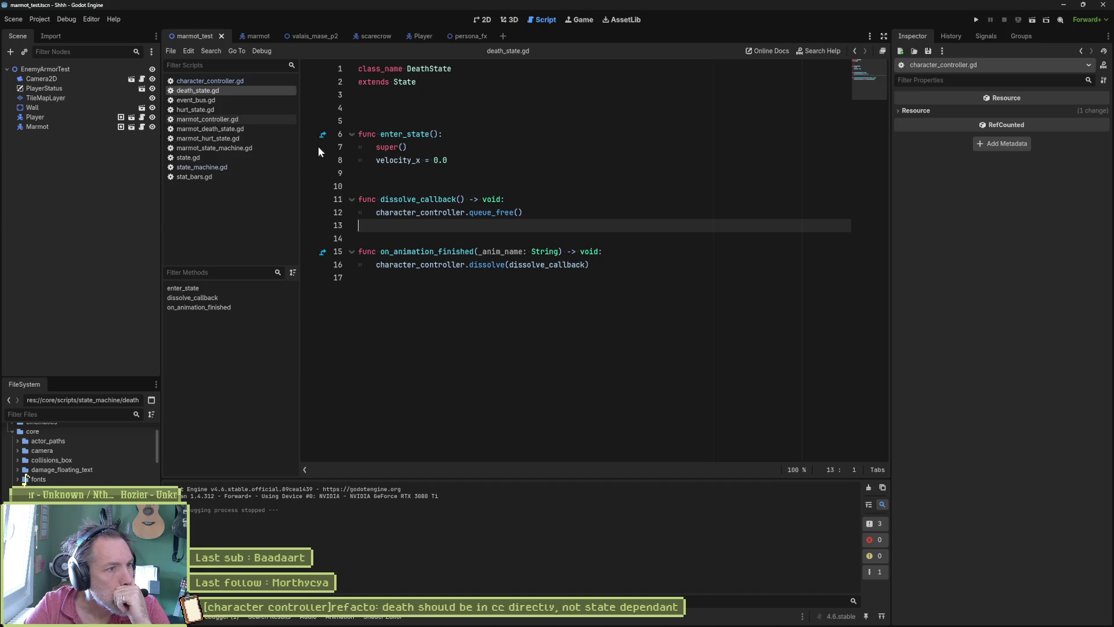
Copy the box-deactivation if-blocks from hurt_state.gd's enter_state.
{"action": "left_click", "coordinate": [198, 109]}
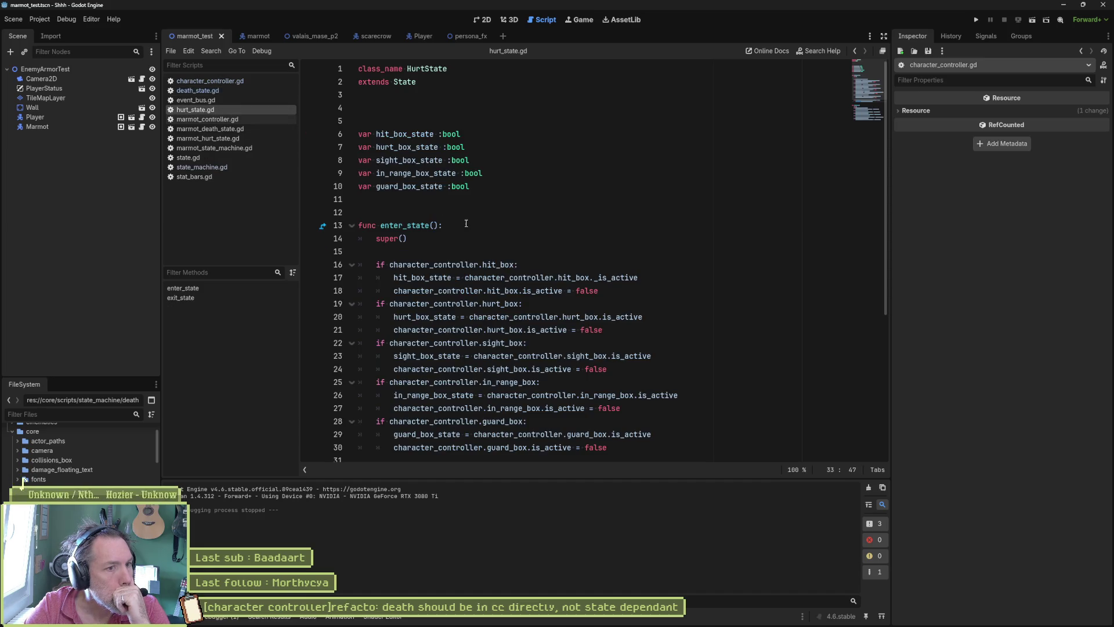
{"action": "scroll", "coordinate": [465, 222], "scroll_direction": "down", "scroll_amount": 2}
{"action": "left_click_drag", "start_coordinate": [506, 187], "coordinate": [527, 396]}
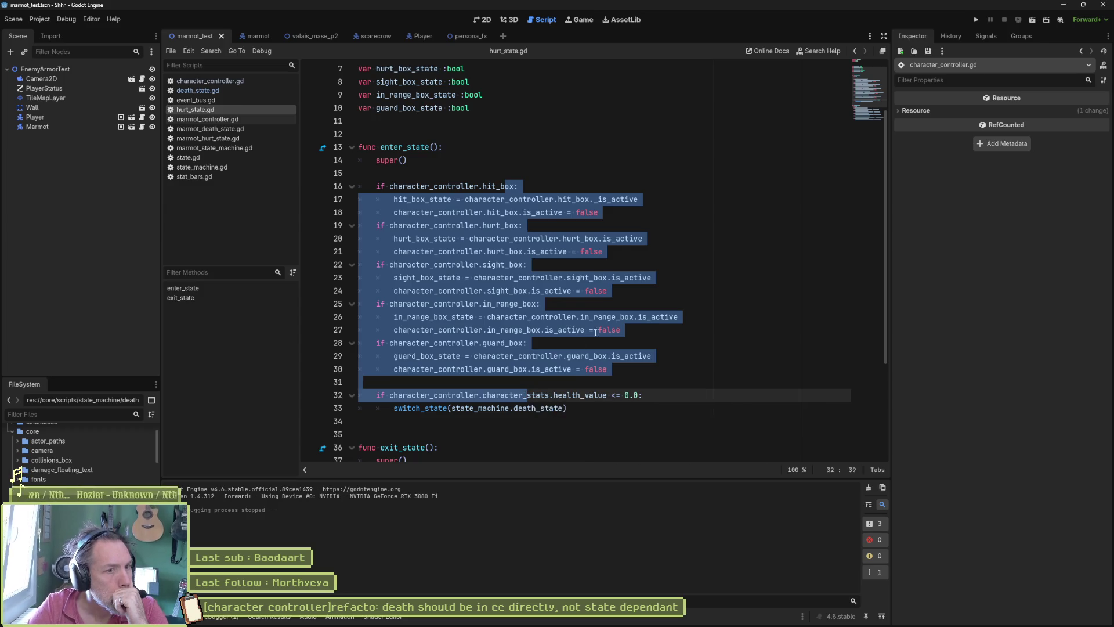
{"action": "scroll", "coordinate": [558, 325], "scroll_direction": "down", "scroll_amount": 4}
{"action": "left_click_drag", "start_coordinate": [559, 324], "coordinate": [569, 440]}
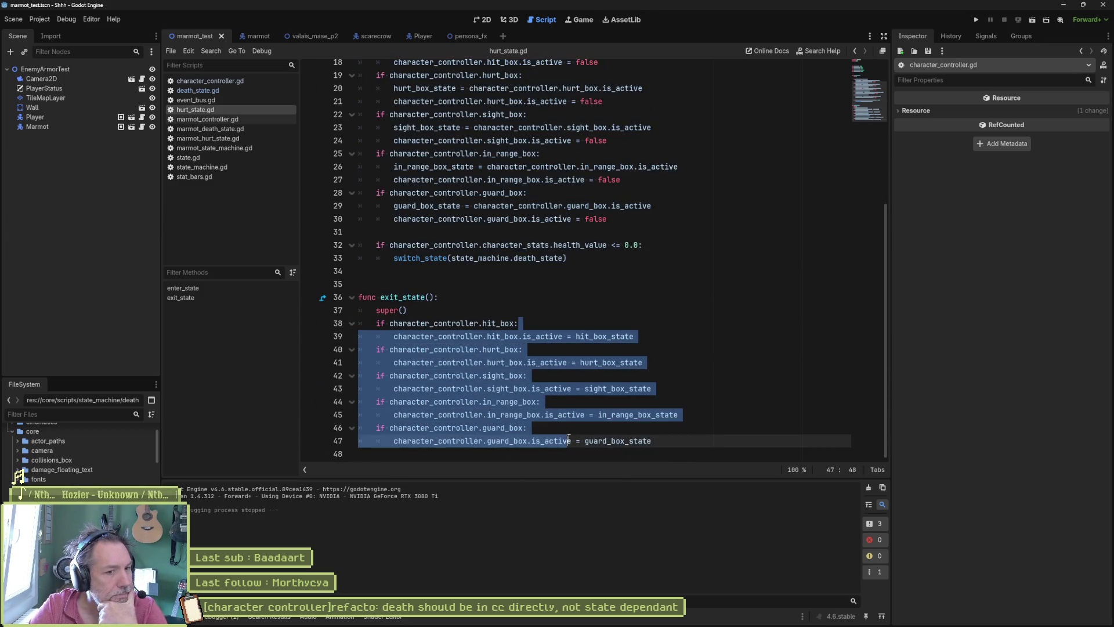
{"action": "left_click", "coordinate": [542, 314]}
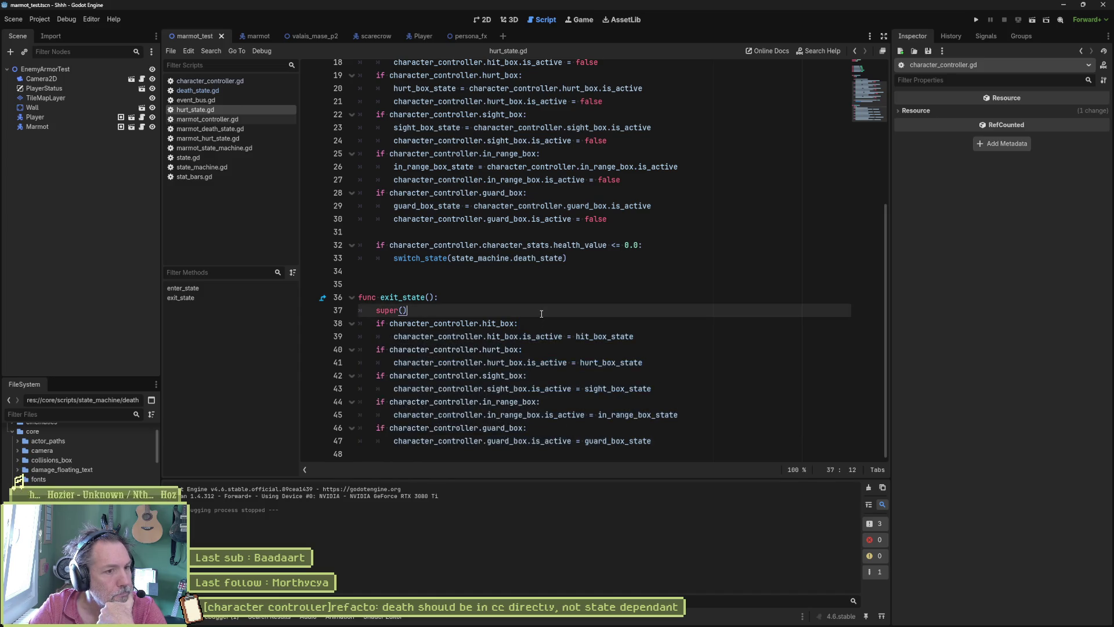
{"action": "scroll", "coordinate": [557, 314], "scroll_direction": "up", "scroll_amount": 3}
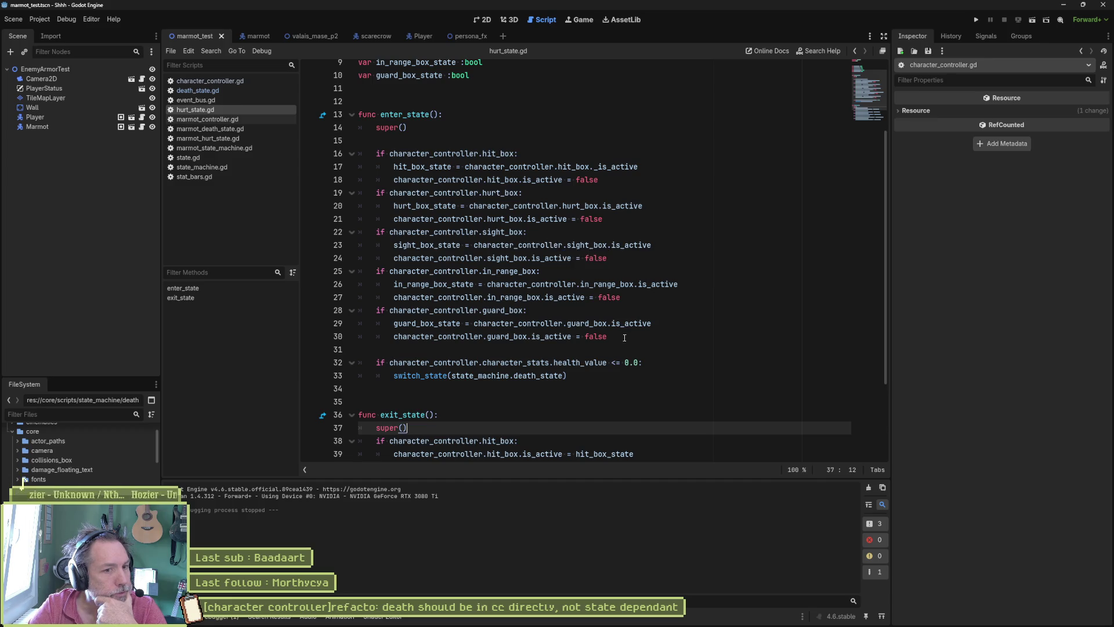
{"action": "left_click_drag", "start_coordinate": [625, 338], "coordinate": [602, 128]}
{"action": "key", "text": "ctrl+c"}
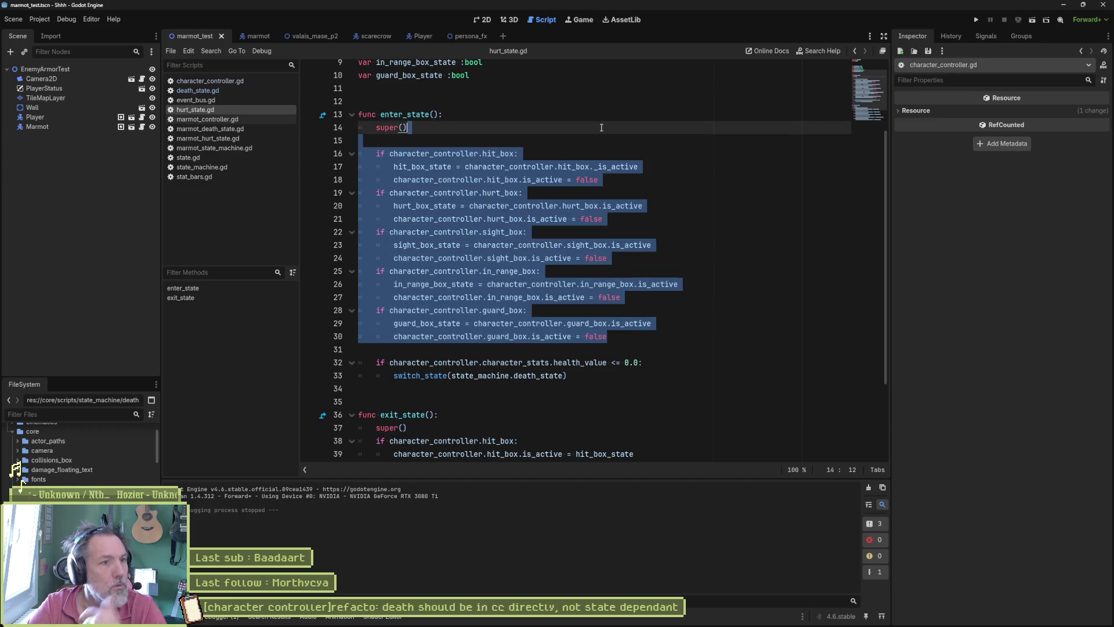
Paste them after velocity_x in death_state.gd and delete the five *_box_state assignment lines.
{"action": "left_click", "coordinate": [256, 90]}
{"action": "left_click", "coordinate": [494, 166]}
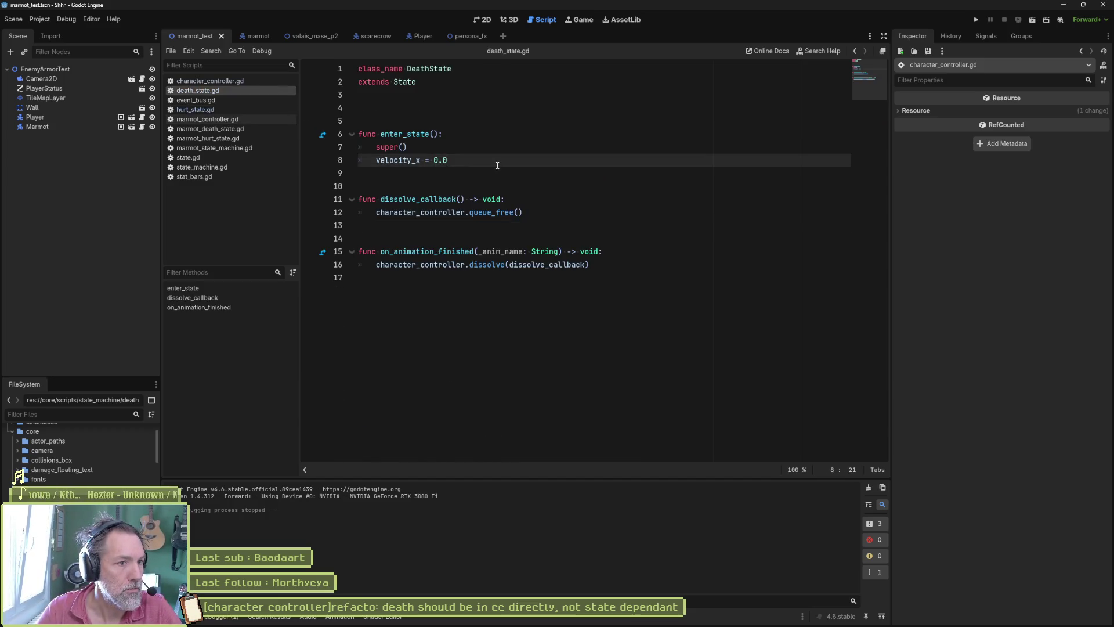
{"action": "key", "text": "ctrl+v"}
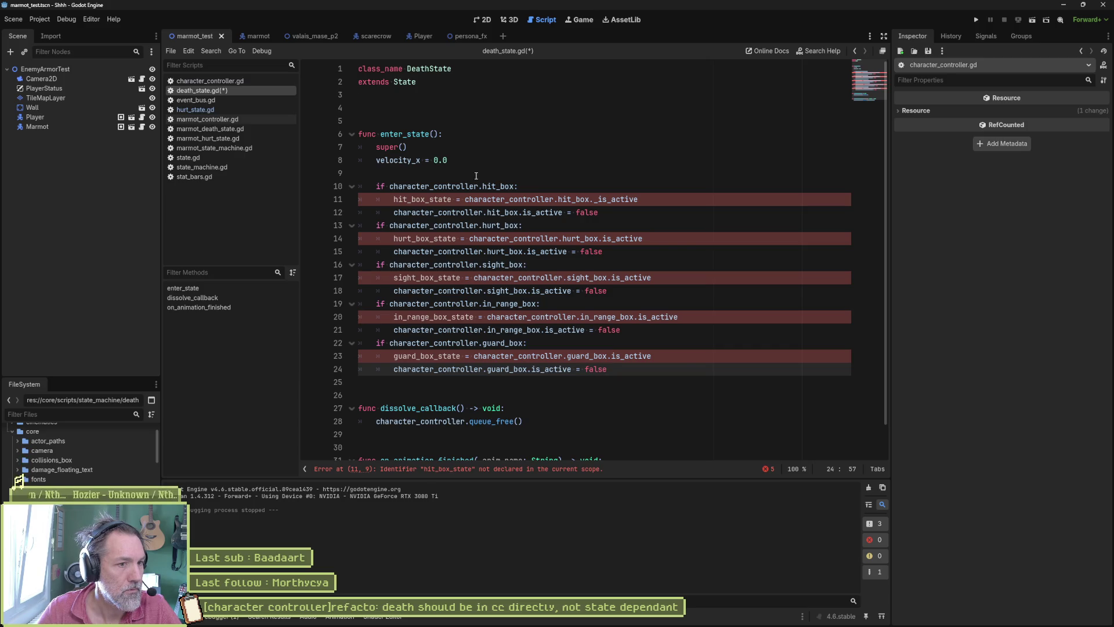
{"action": "left_click", "coordinate": [474, 199]}
{"action": "key", "text": "ctrl+shift+k"}
{"action": "left_click", "coordinate": [464, 226]}
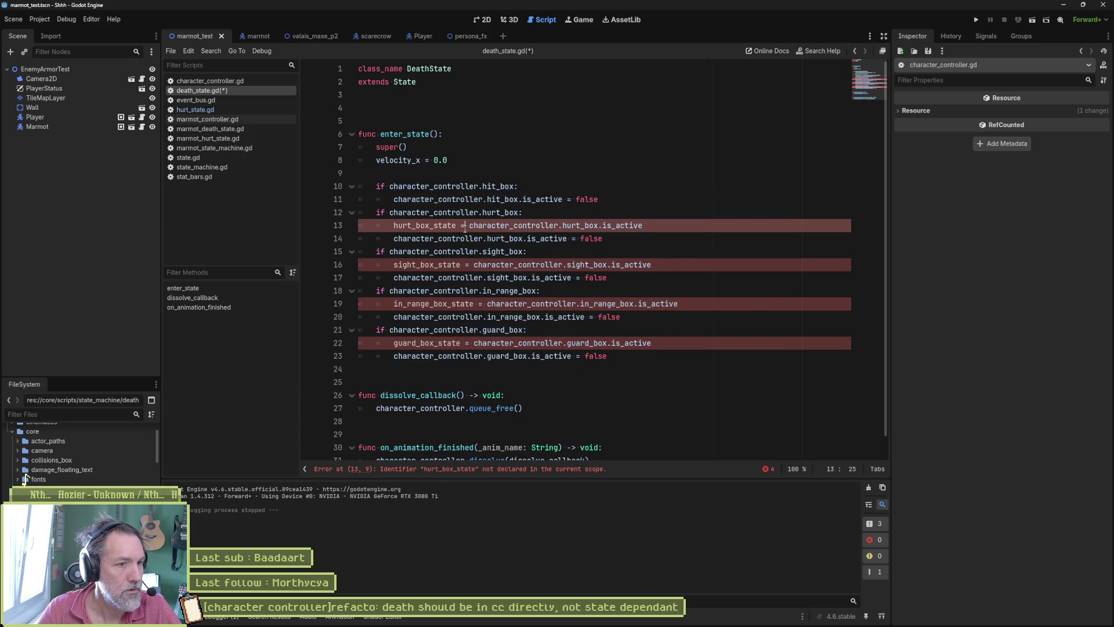
{"action": "key", "text": "ctrl+shift+k"}
{"action": "left_click", "coordinate": [460, 252]}
{"action": "key", "text": "ctrl+shift+k"}
{"action": "left_click", "coordinate": [485, 277]}
{"action": "key", "text": "ctrl+shift+k"}
{"action": "key", "text": "Down"}
{"action": "key", "text": "Down"}
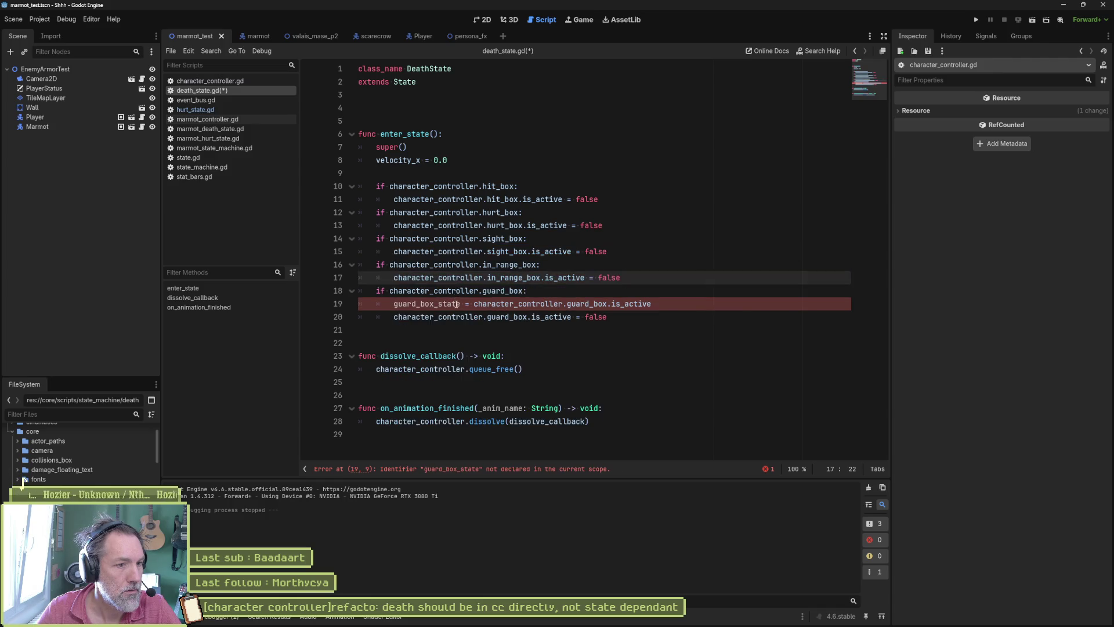
{"action": "key", "text": "ctrl+shift+k"}
Remove the empty line after velocity_x, save death_state.gd, and run the test scene.
{"action": "key", "text": "ctrl+s"}
{"action": "left_click", "coordinate": [453, 175]}
{"action": "key", "text": "ctrl+shift+k"}
{"action": "key", "text": "ctrl+s"}
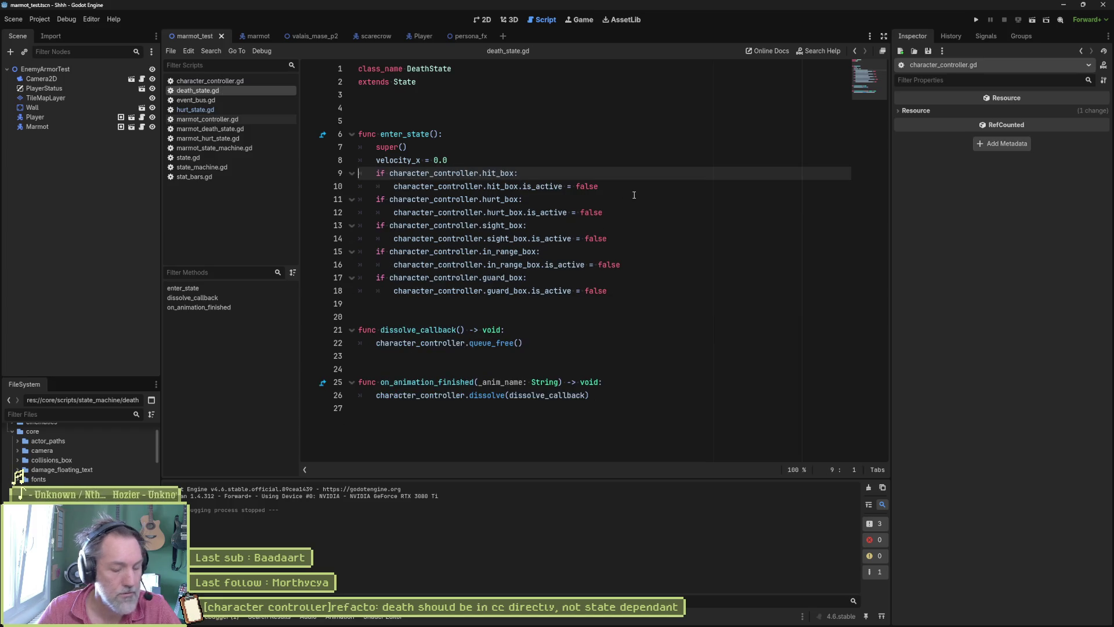
{"action": "key", "text": "F6"}
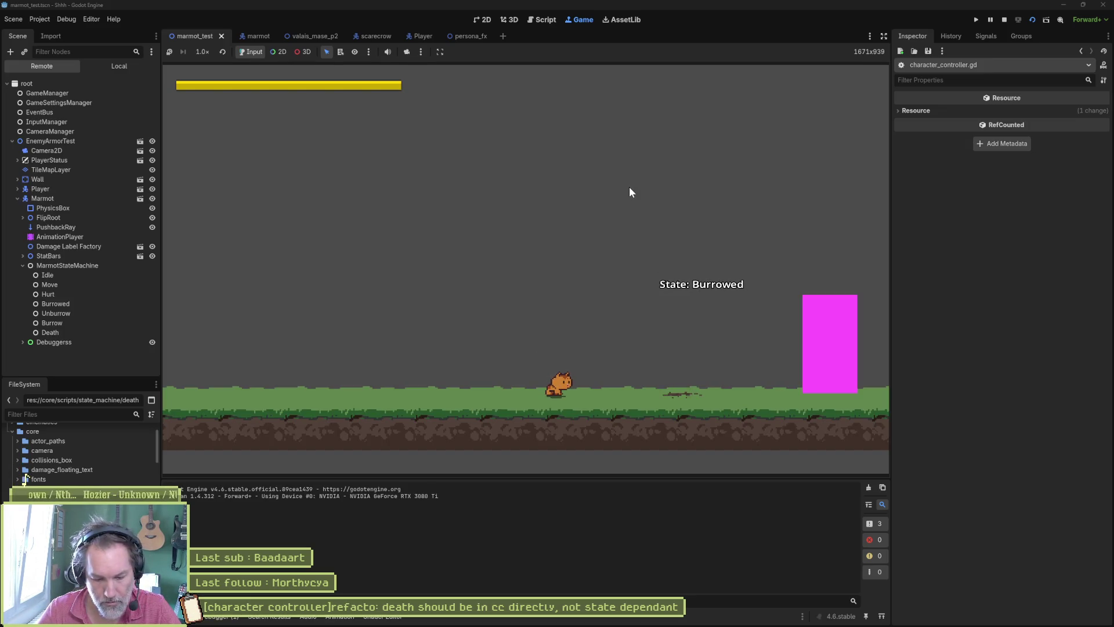
Walk the player into the marmot until it dies and dissolves, then stop the game.
{"action": "key", "text": "Right"}
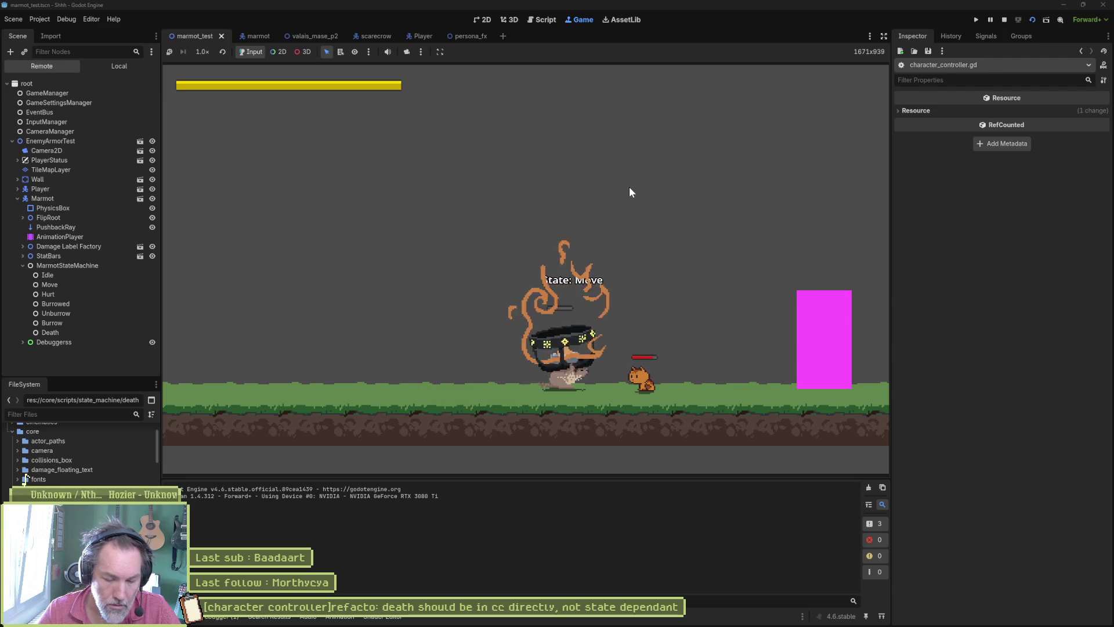
{"action": "key", "text": "Right"}
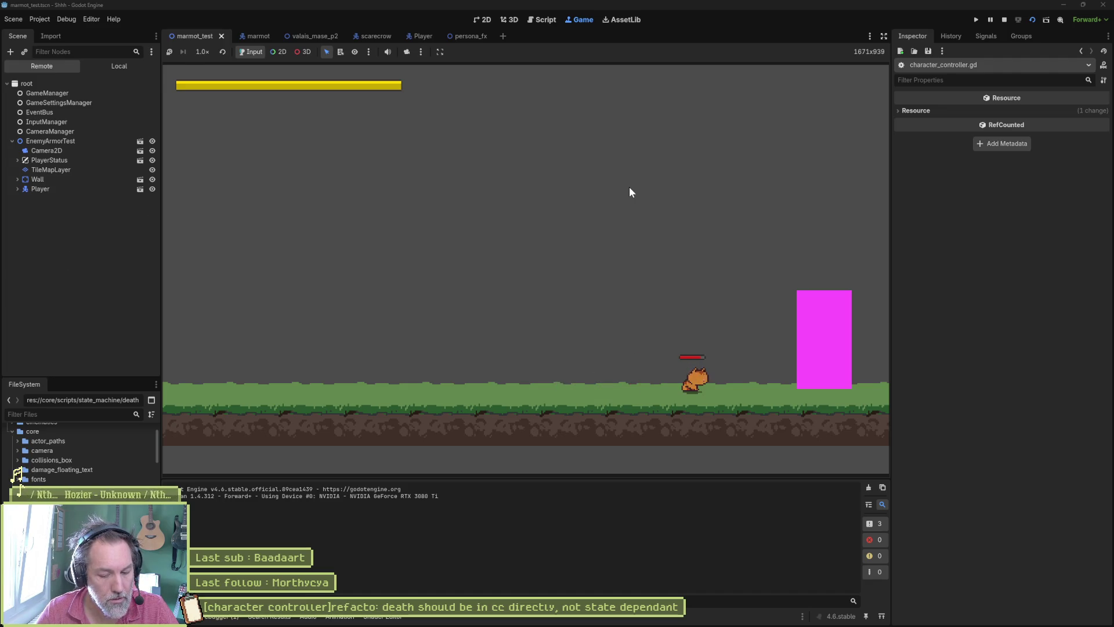
{"action": "key", "text": "F8"}
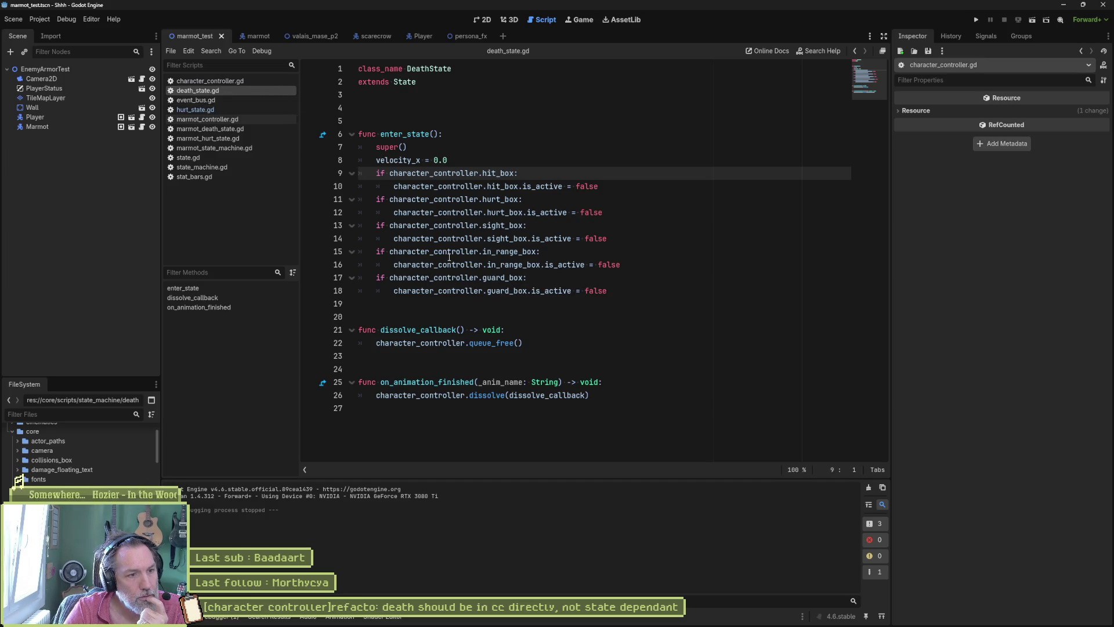
Set a breakpoint on the dissolve call at line 26 of death_state.gd.
{"action": "left_click", "coordinate": [473, 342]}
{"action": "left_click", "coordinate": [528, 395]}
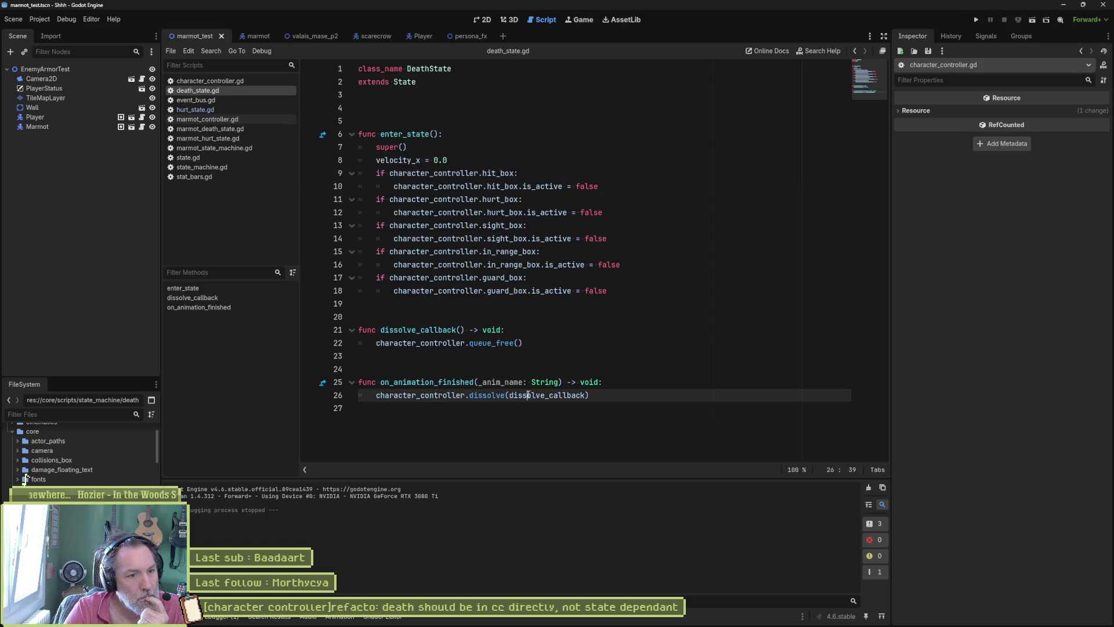
{"action": "left_click_drag", "start_coordinate": [587, 395], "coordinate": [506, 397]}
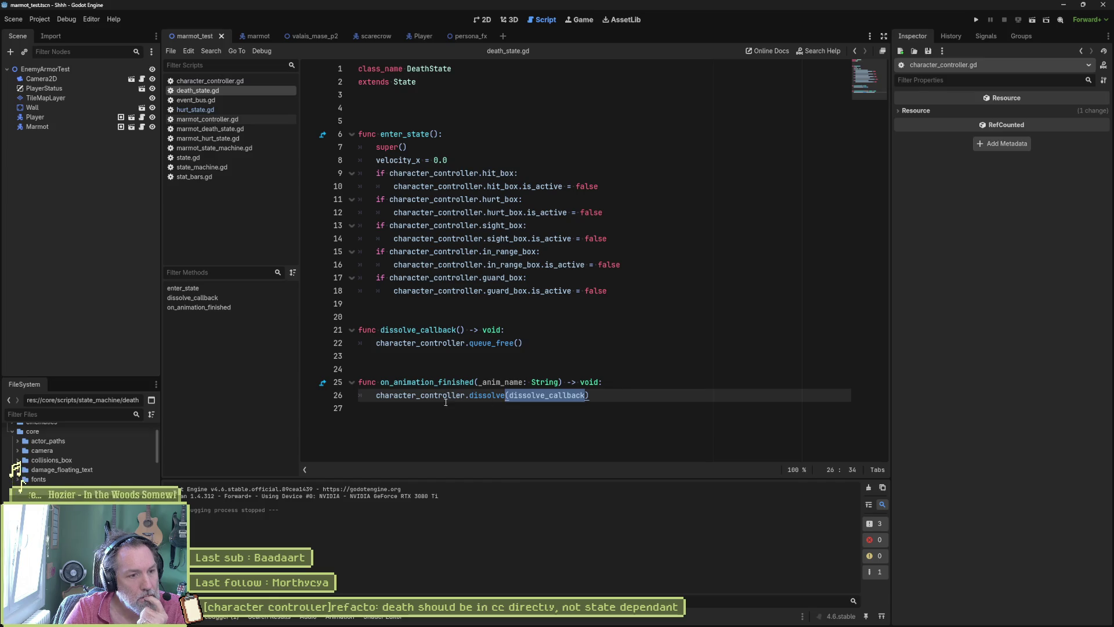
{"action": "left_click", "coordinate": [309, 395]}
{"action": "left_click", "coordinate": [521, 343]}
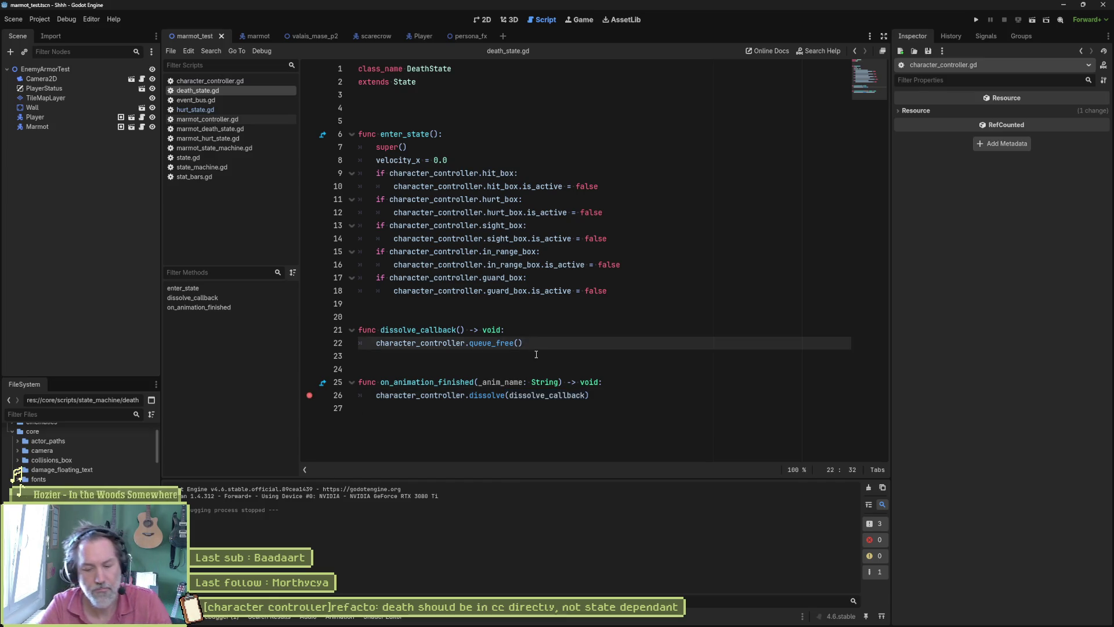
Run the scene and kill the marmot to hit the breakpoint, then remove it and stop debugging.
{"action": "key", "text": "F6"}
{"action": "key", "text": "Right"}
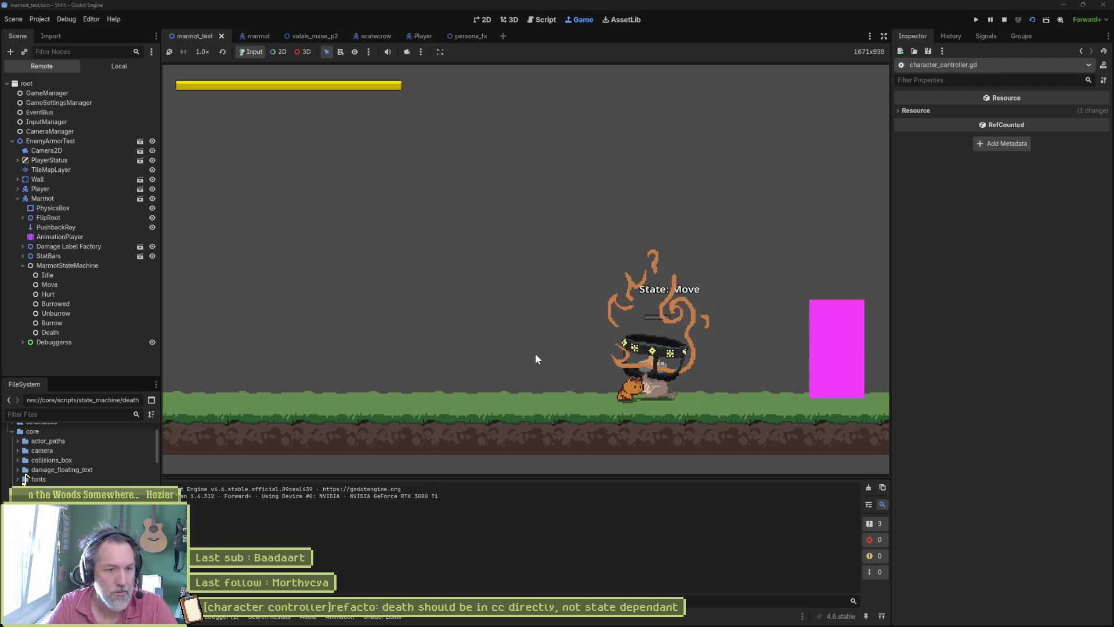
{"action": "key", "text": "Left"}
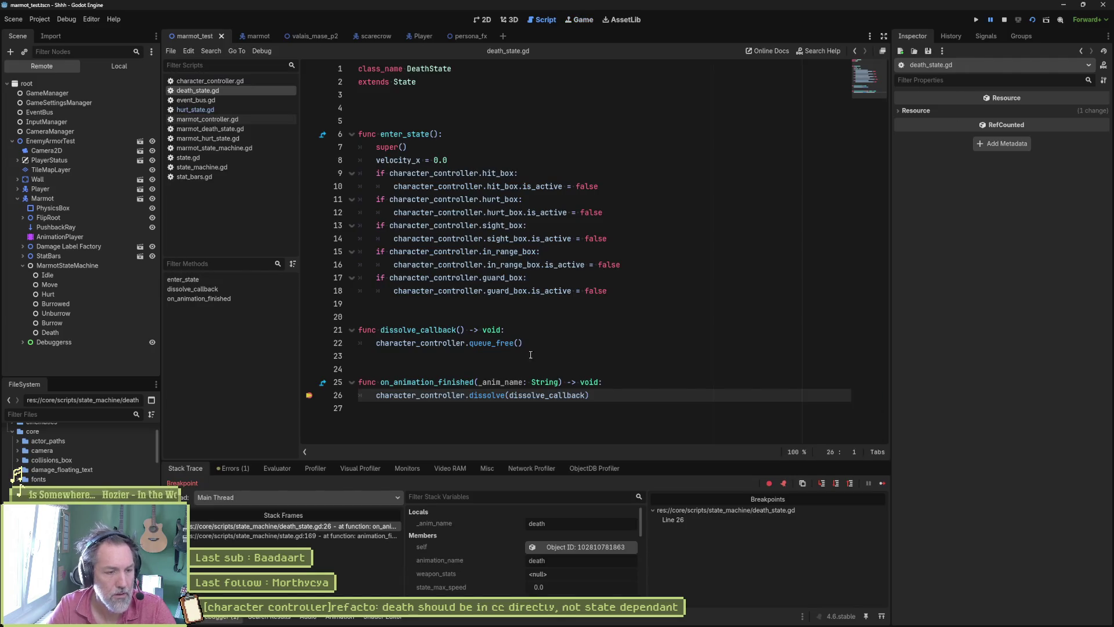
{"action": "left_click", "coordinate": [309, 396]}
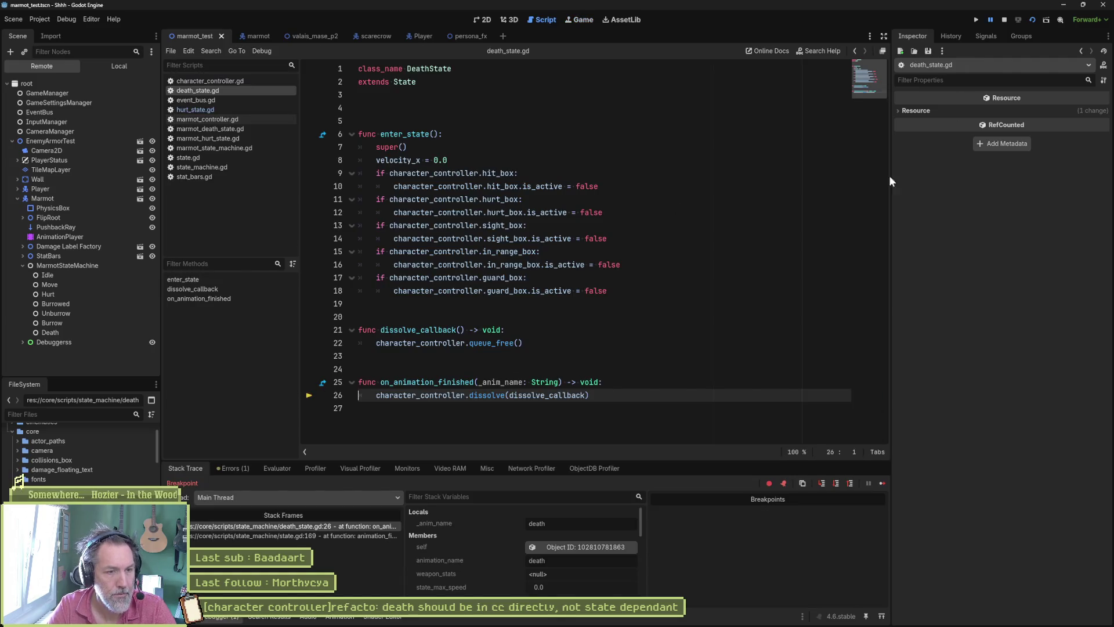
{"action": "left_click", "coordinate": [1005, 20]}
{"action": "left_click", "coordinate": [626, 341]}
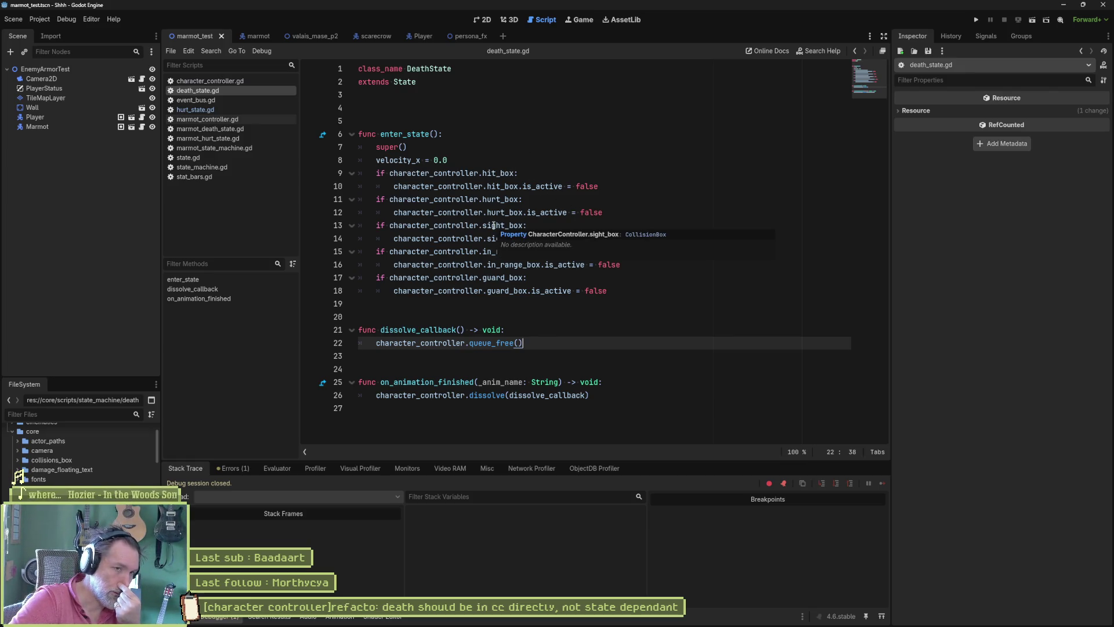
{"action": "left_click", "coordinate": [323, 135]}
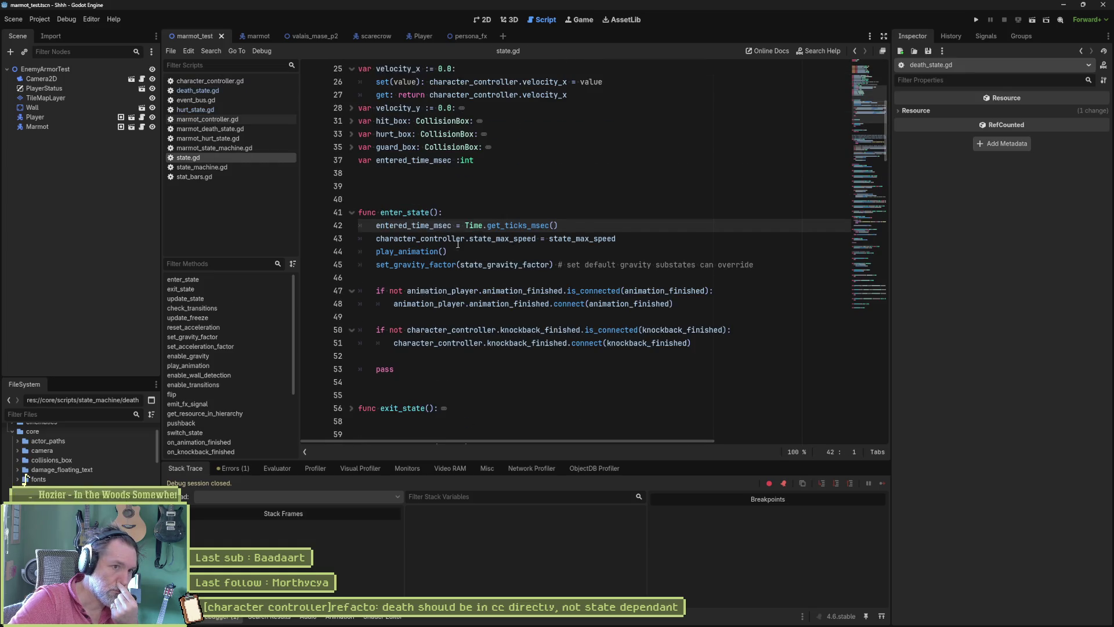
{"action": "mouse_move", "coordinate": [465, 303]}
{"action": "left_mouse_down"}
{"action": "mouse_move", "coordinate": [673, 304]}
{"action": "mouse_move", "coordinate": [643, 308]}
{"action": "left_mouse_up"}
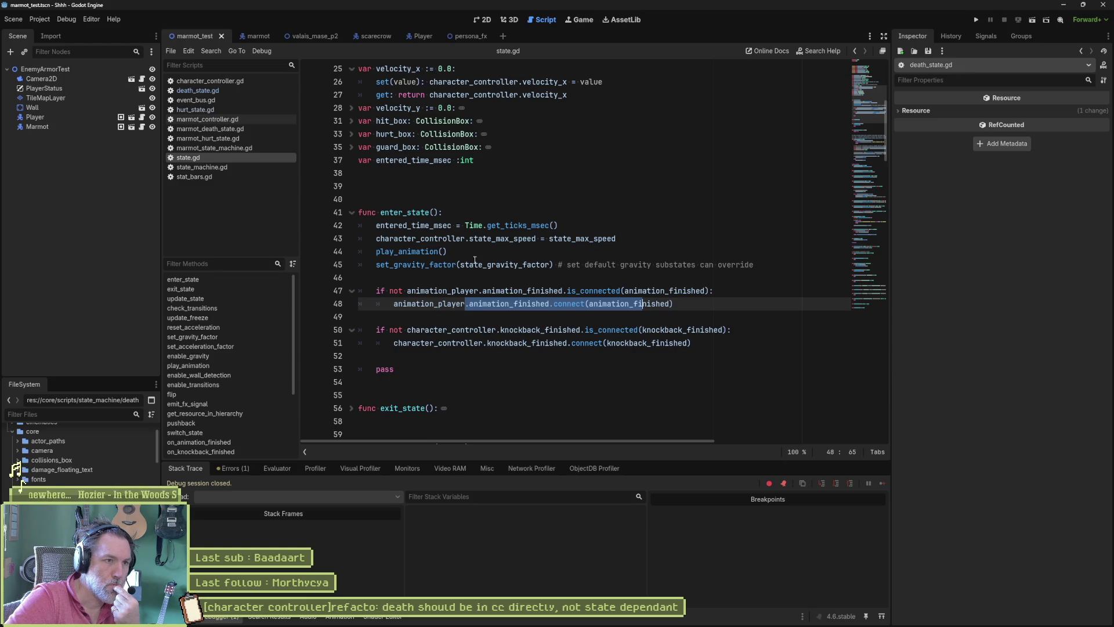
{"action": "left_click", "coordinate": [211, 92]}
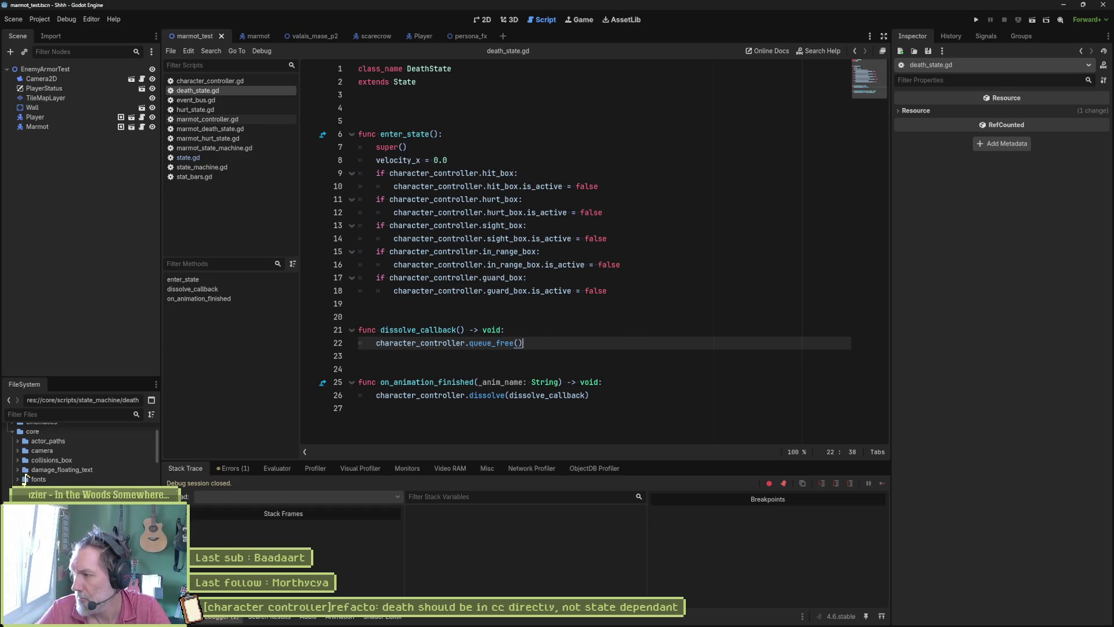
{"action": "left_click", "coordinate": [670, 281]}
{"action": "key", "text": "F6"}
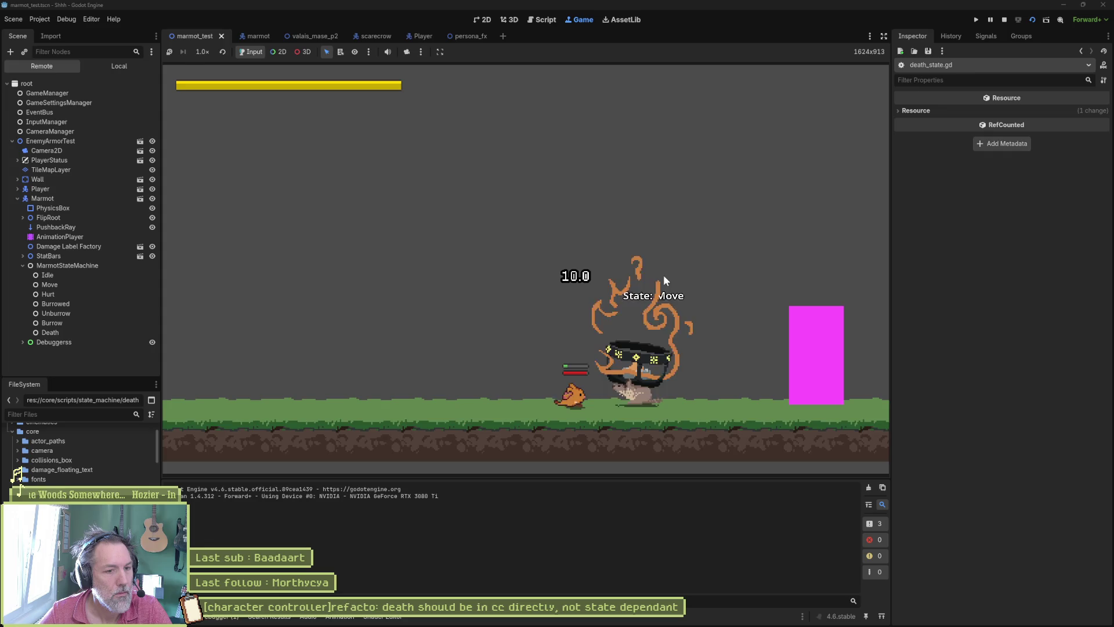
{"action": "key", "text": "F8"}
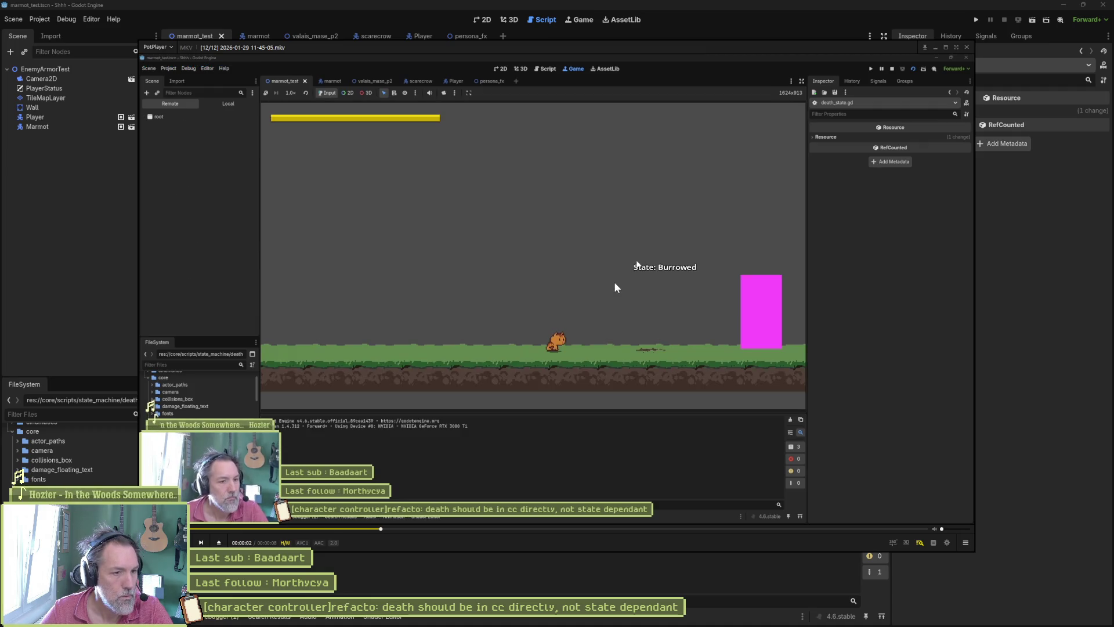
Pause the clip, step forward and back to the marmot's Death frame, then close PotPlayer.
{"action": "left_click", "coordinate": [868, 256]}
{"action": "key", "text": "f"}
{"action": "key", "text": "f"}
{"action": "key", "text": "f"}
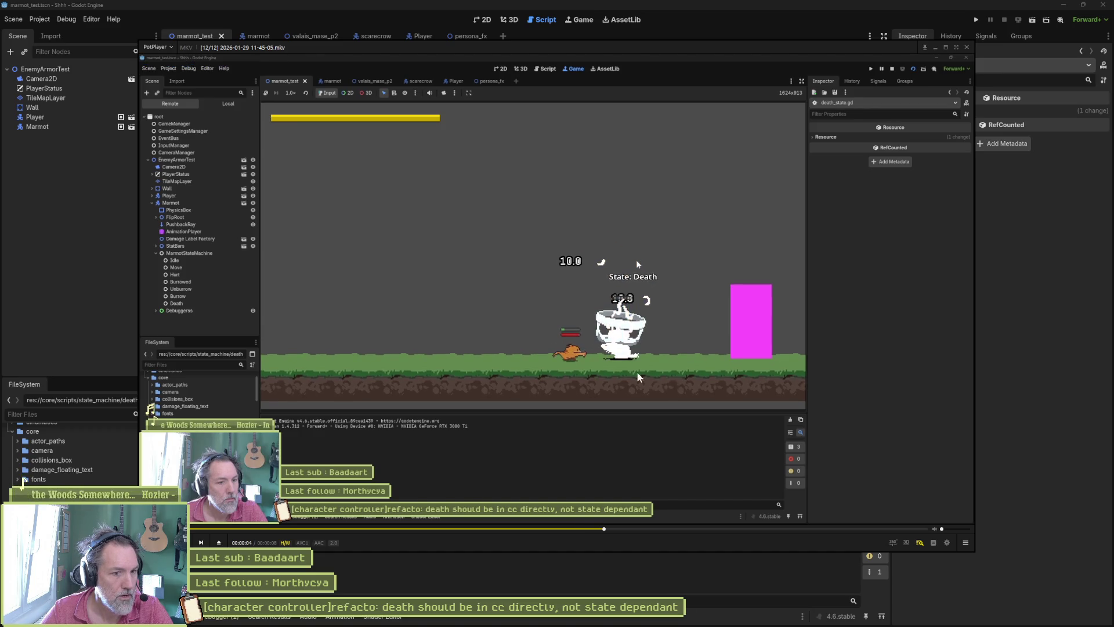
{"action": "key", "text": "f"}
{"action": "key", "text": "f"}
{"action": "key", "text": "f"}
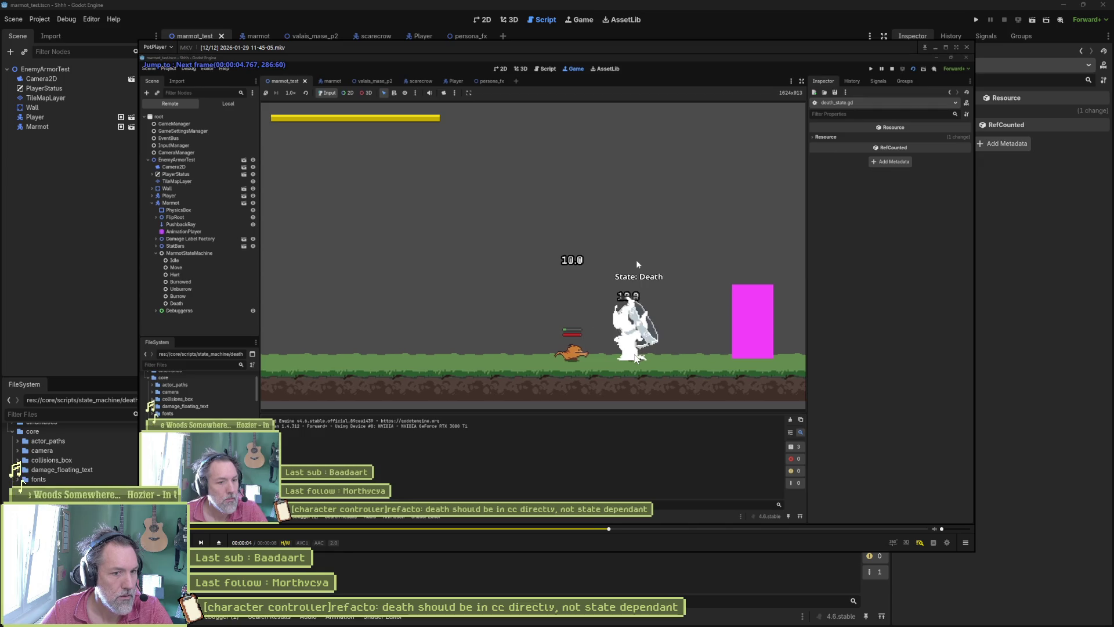
{"action": "key", "text": "f"}
{"action": "key", "text": "f"}
{"action": "key", "text": "f"}
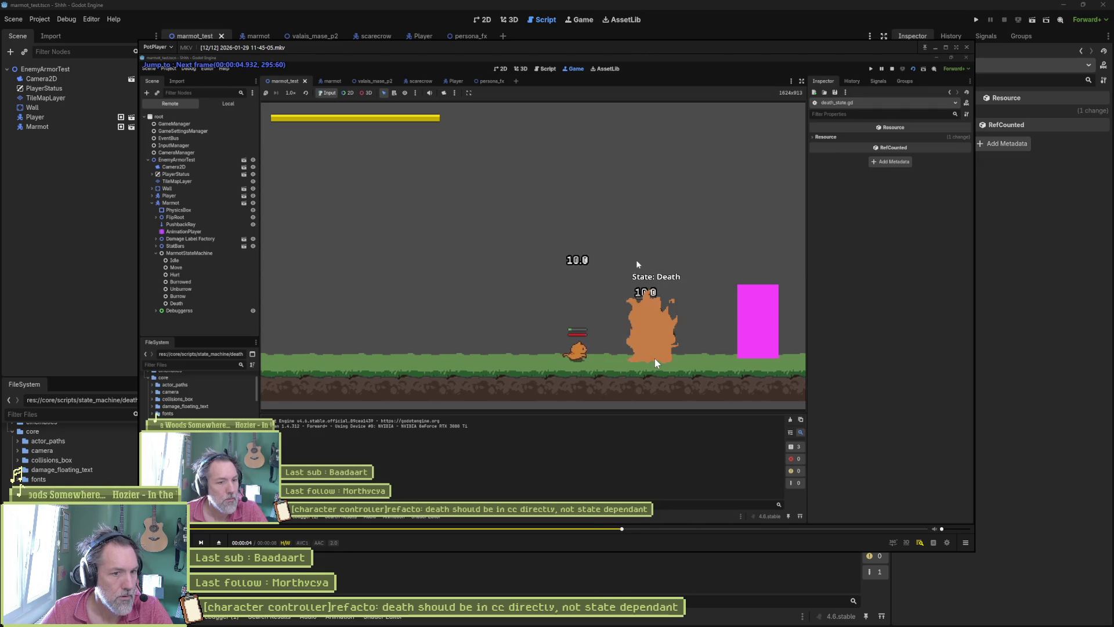
{"action": "key", "text": "f"}
{"action": "key", "text": "f"}
{"action": "key", "text": "f"}
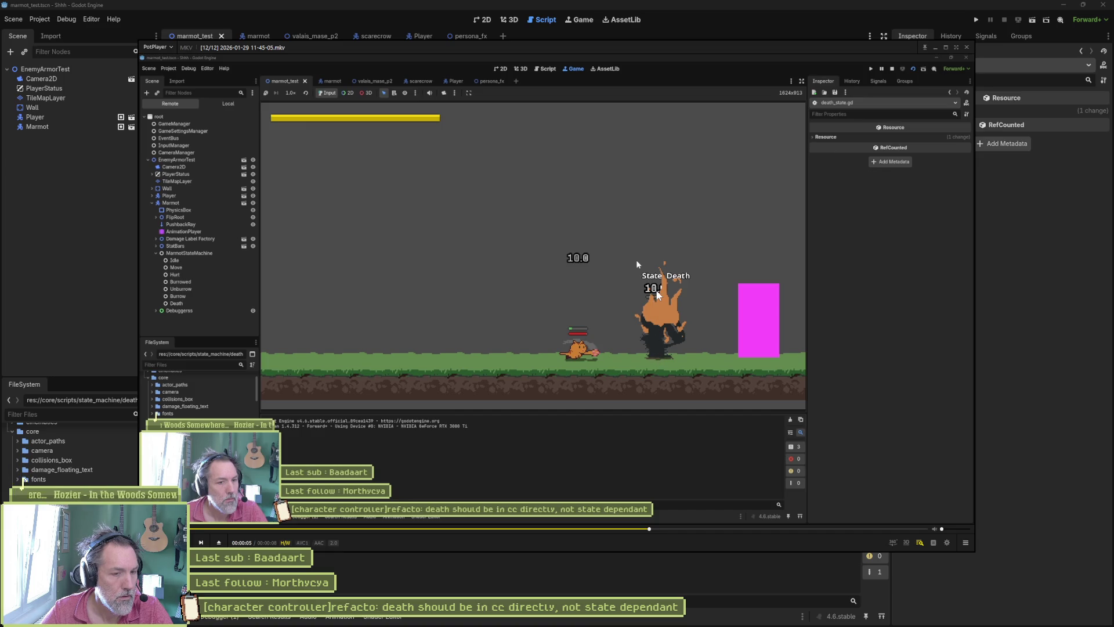
{"action": "key", "text": "d"}
{"action": "key", "text": "d"}
{"action": "key", "text": "d"}
{"action": "key", "text": "d"}
{"action": "key", "text": "d"}
{"action": "key", "text": "d"}
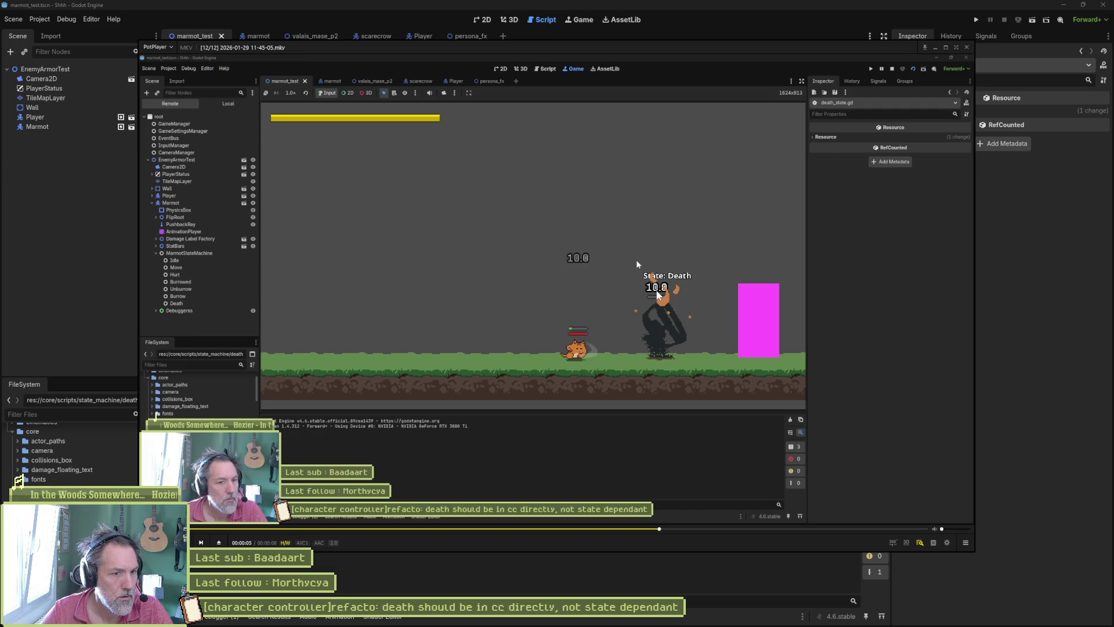
{"action": "key", "text": "f"}
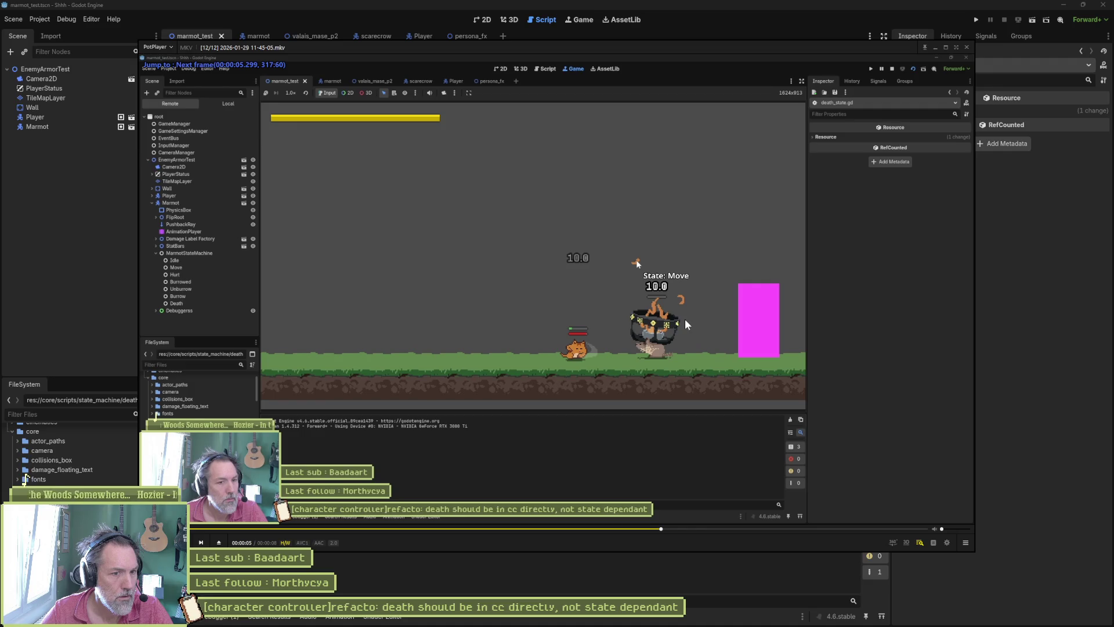
{"action": "key", "text": "f"}
{"action": "key", "text": "f"}
{"action": "key", "text": "d"}
{"action": "key", "text": "d"}
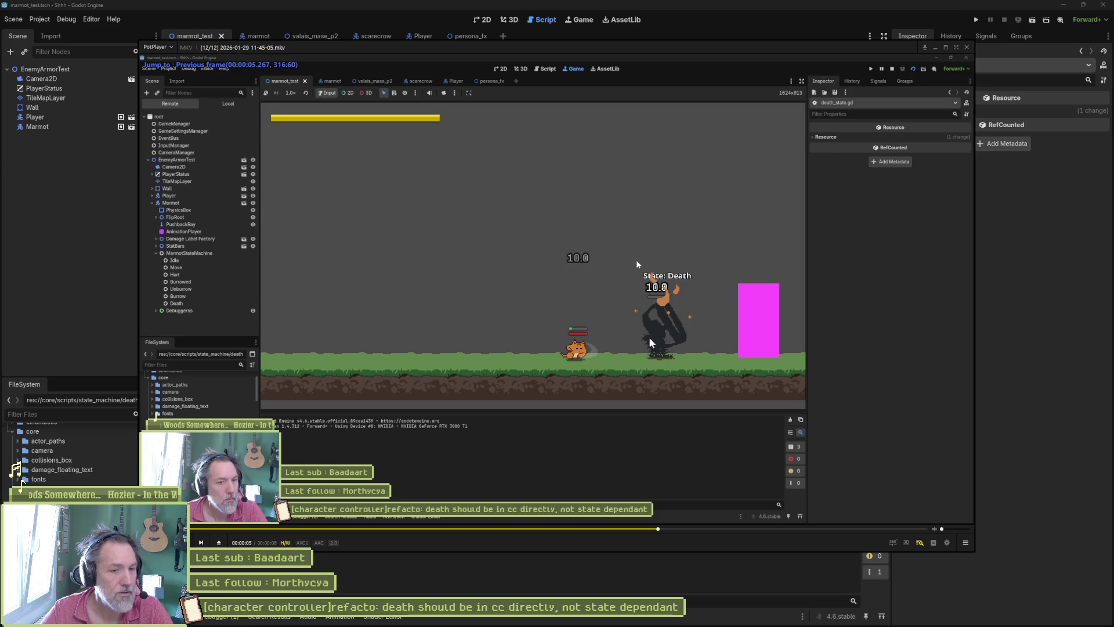
{"action": "key", "text": "alt+F4"}
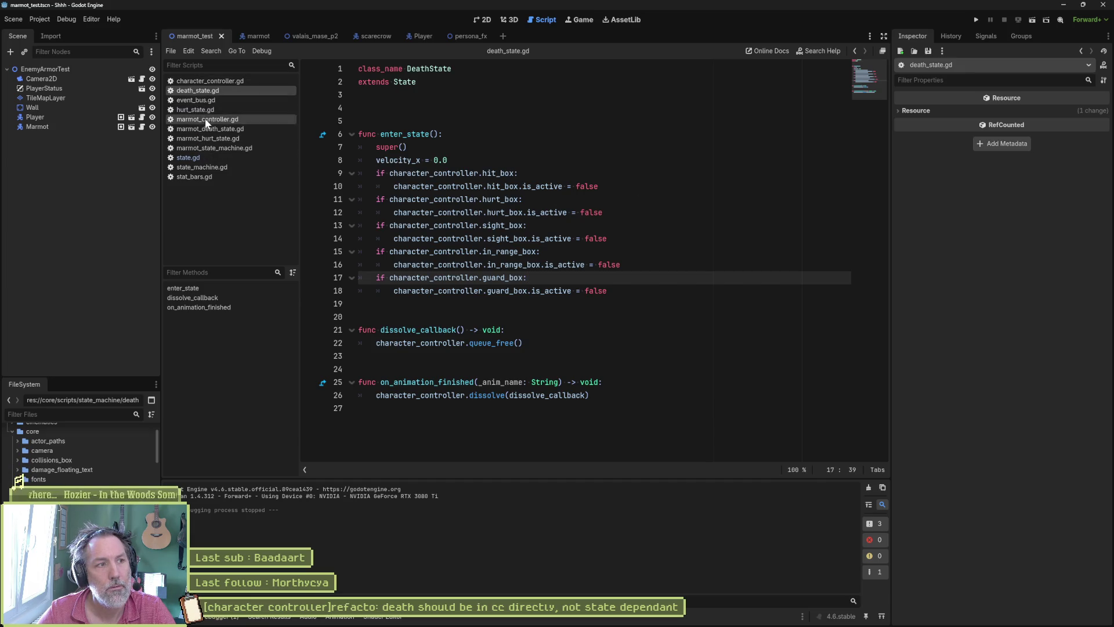
{"action": "left_click", "coordinate": [221, 83]}
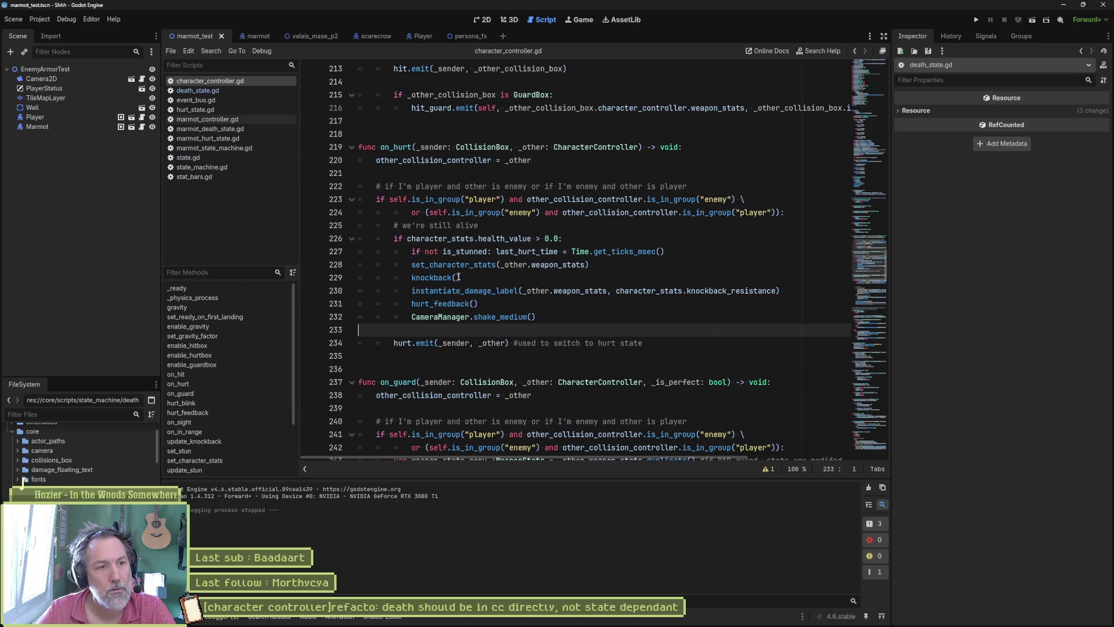
{"action": "left_click", "coordinate": [561, 238]}
{"action": "type", "text": ":"}
{"action": "left_click", "coordinate": [464, 277]}
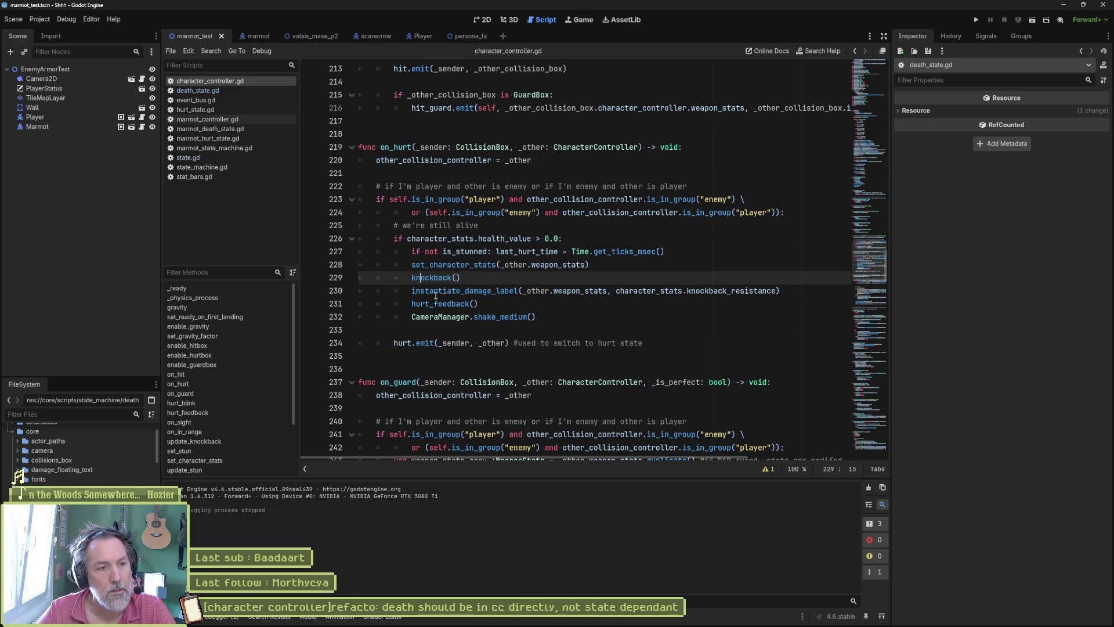
{"action": "mouse_move", "coordinate": [409, 343]}
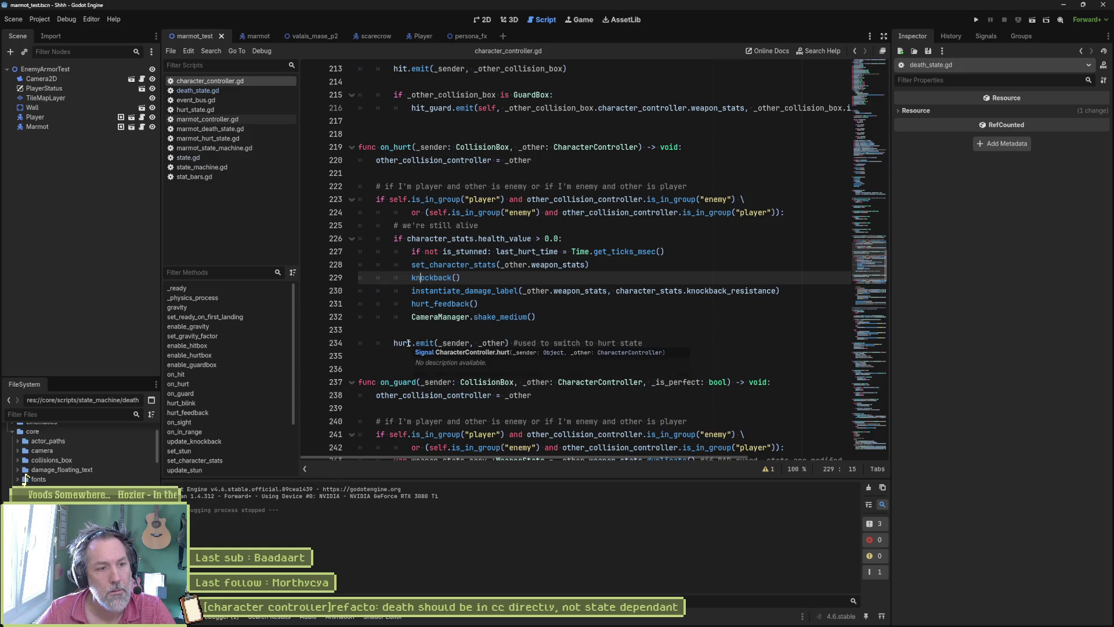
{"action": "left_click", "coordinate": [212, 168]}
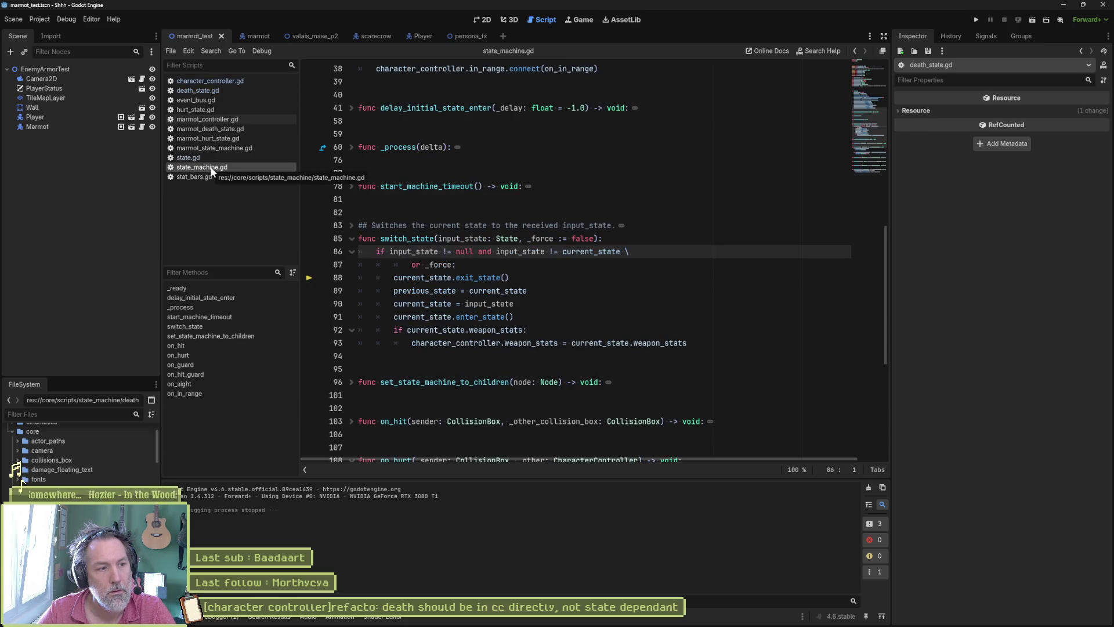
{"action": "left_click", "coordinate": [215, 157]}
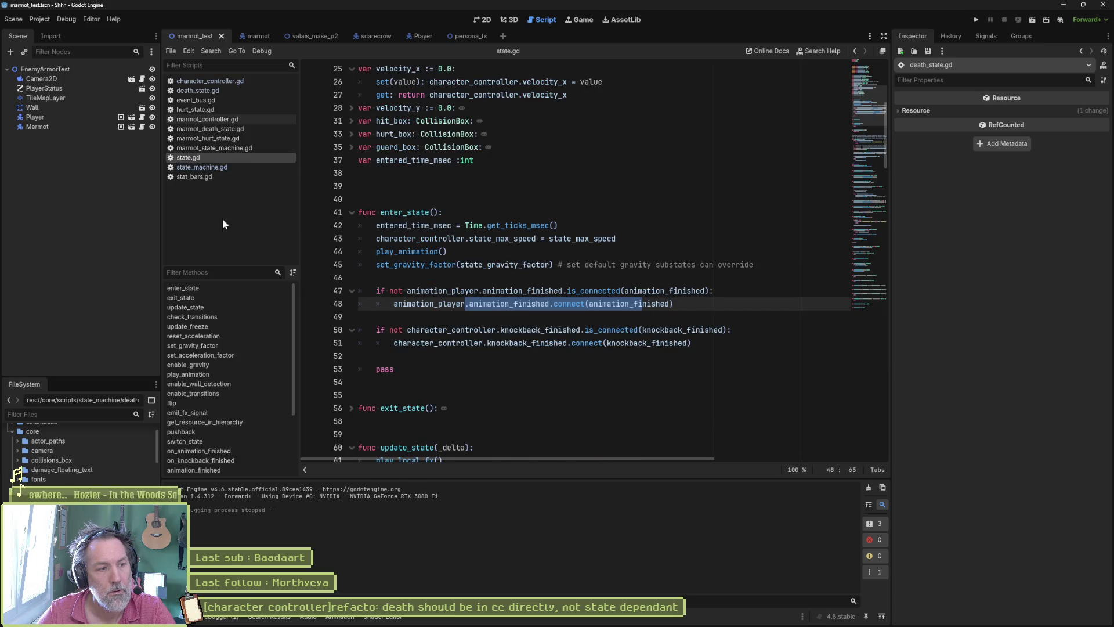
{"action": "left_click", "coordinate": [235, 460]}
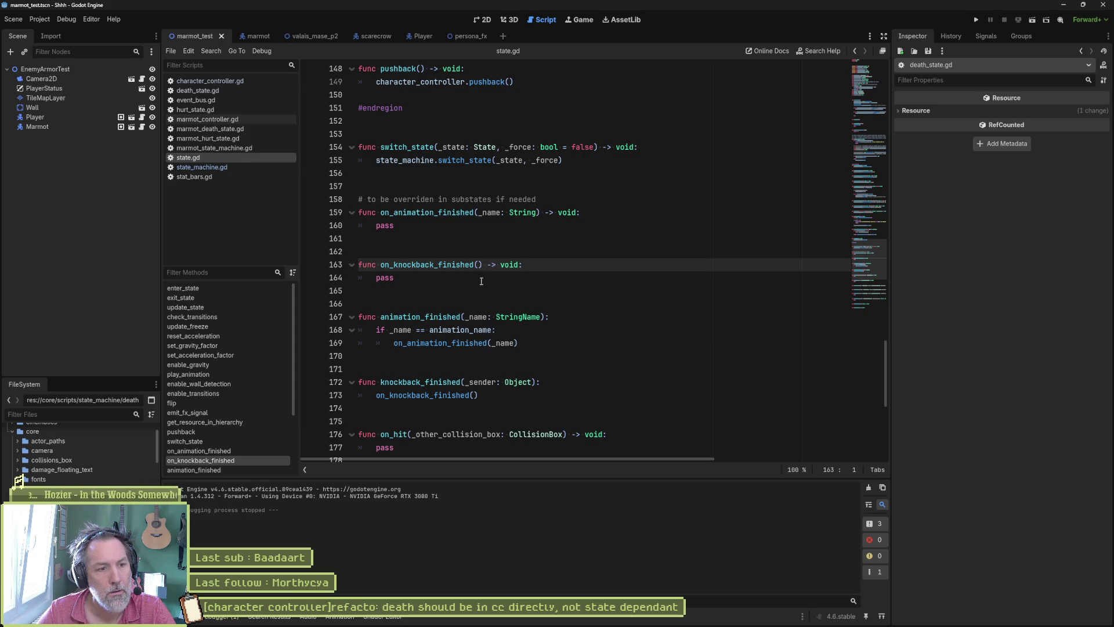
{"action": "left_click", "coordinate": [204, 169]}
{"action": "scroll", "coordinate": [494, 317], "scroll_direction": "down", "scroll_amount": 5}
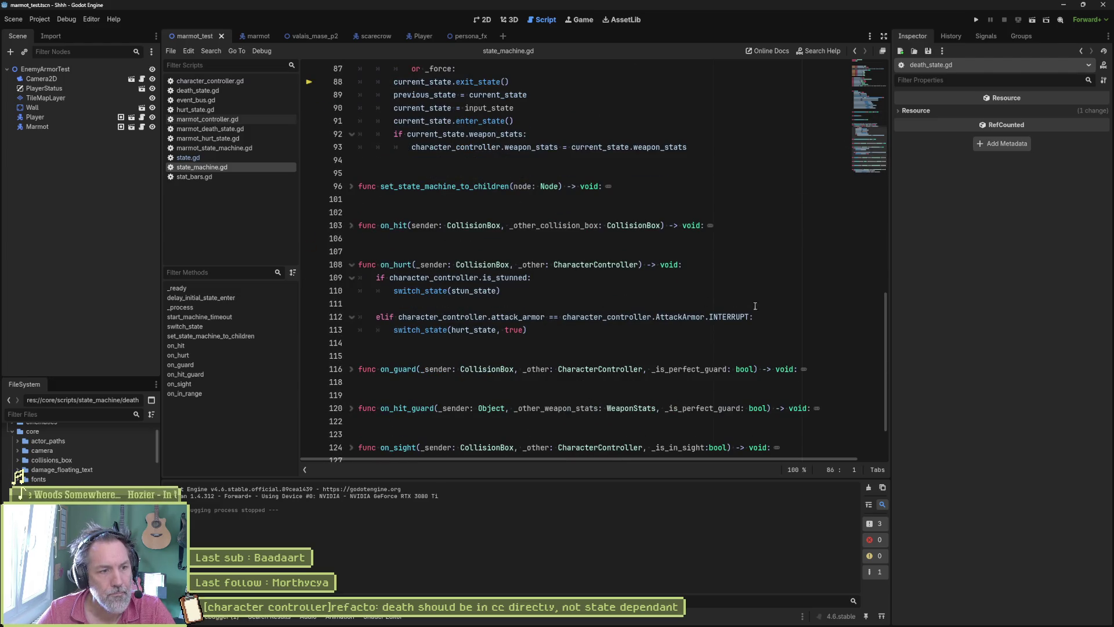
{"action": "scroll", "coordinate": [754, 306], "scroll_direction": "up", "scroll_amount": 8}
{"action": "scroll", "coordinate": [754, 305], "scroll_direction": "up", "scroll_amount": 3}
{"action": "scroll", "coordinate": [751, 304], "scroll_direction": "down", "scroll_amount": 5}
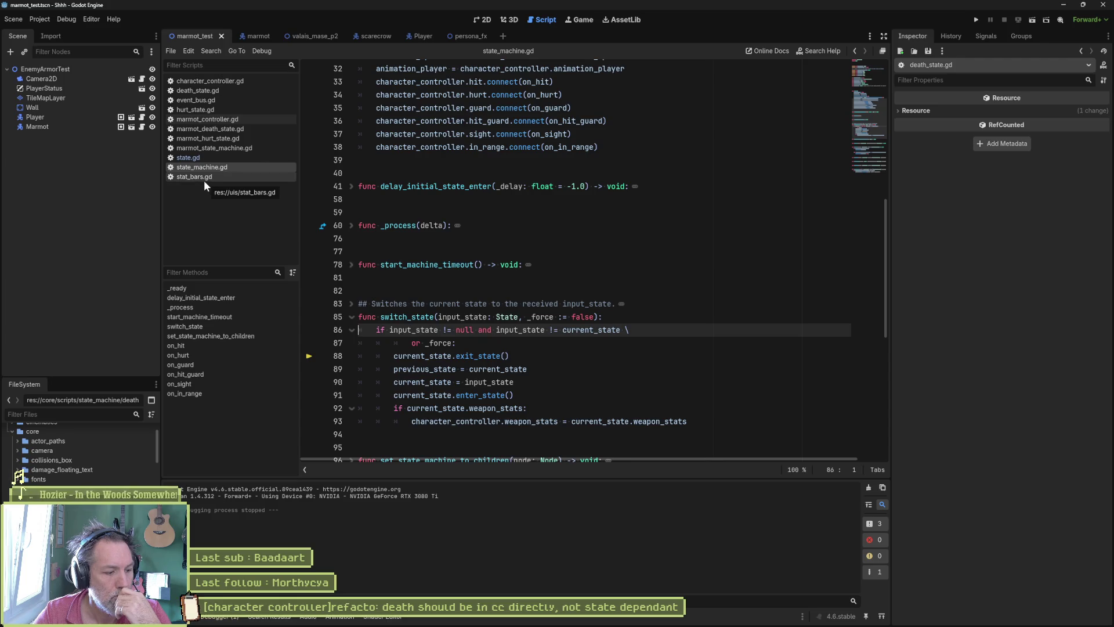
{"action": "left_click", "coordinate": [202, 93]}
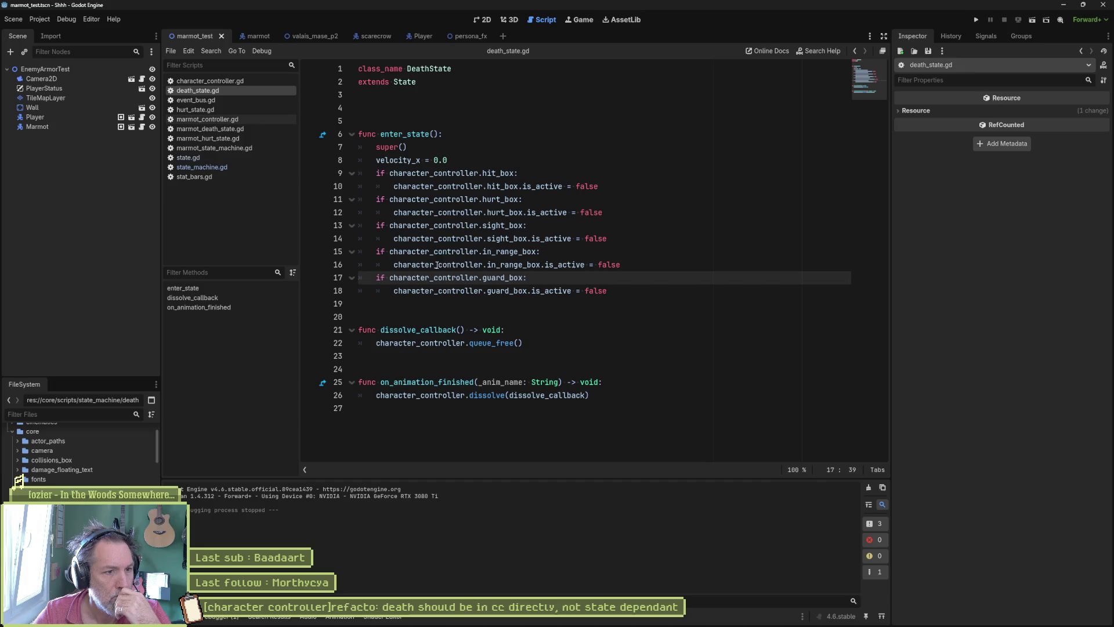
Select the on_animation_finished signature and review the hurt_state.gd script.
{"action": "left_click_drag", "start_coordinate": [385, 382], "coordinate": [618, 387]}
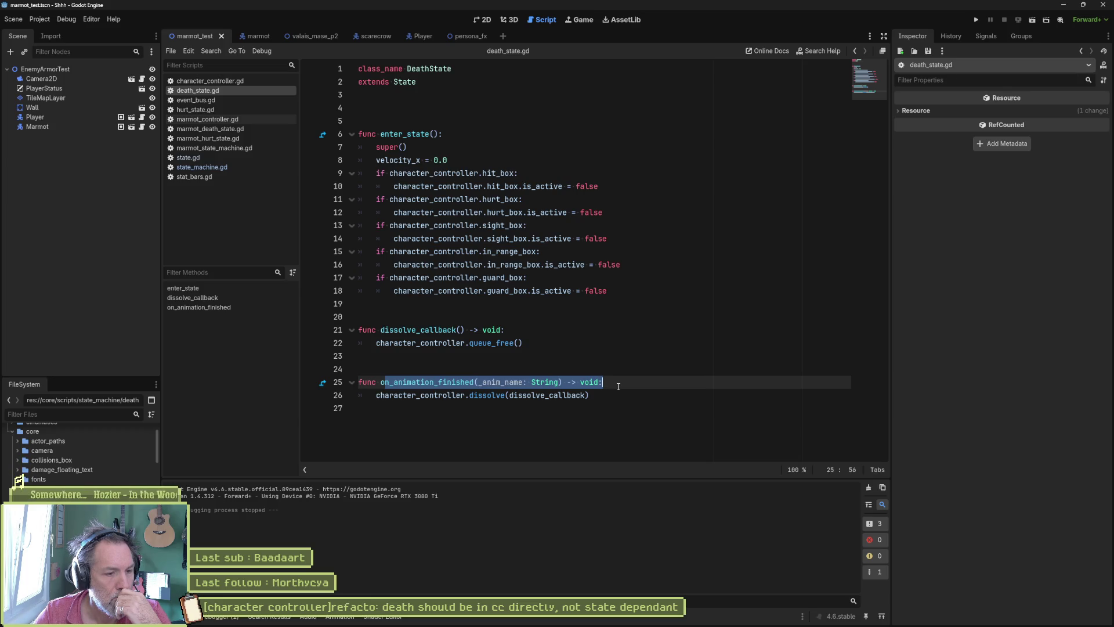
{"action": "left_click", "coordinate": [195, 110]}
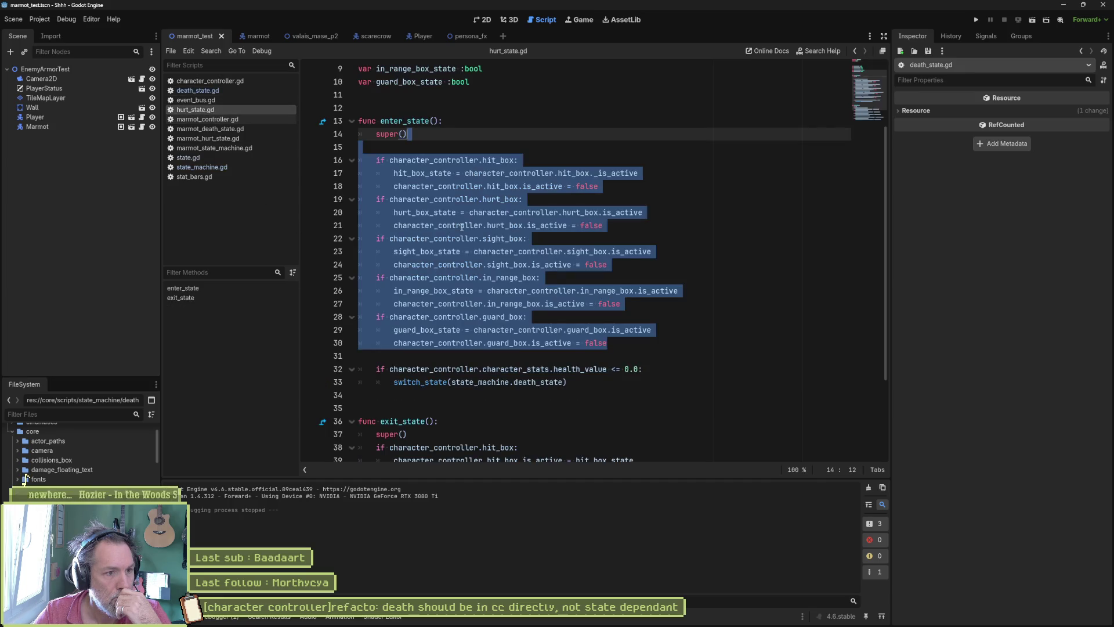
{"action": "left_click", "coordinate": [496, 238]}
{"action": "scroll", "coordinate": [556, 378], "scroll_direction": "down", "scroll_amount": 2}
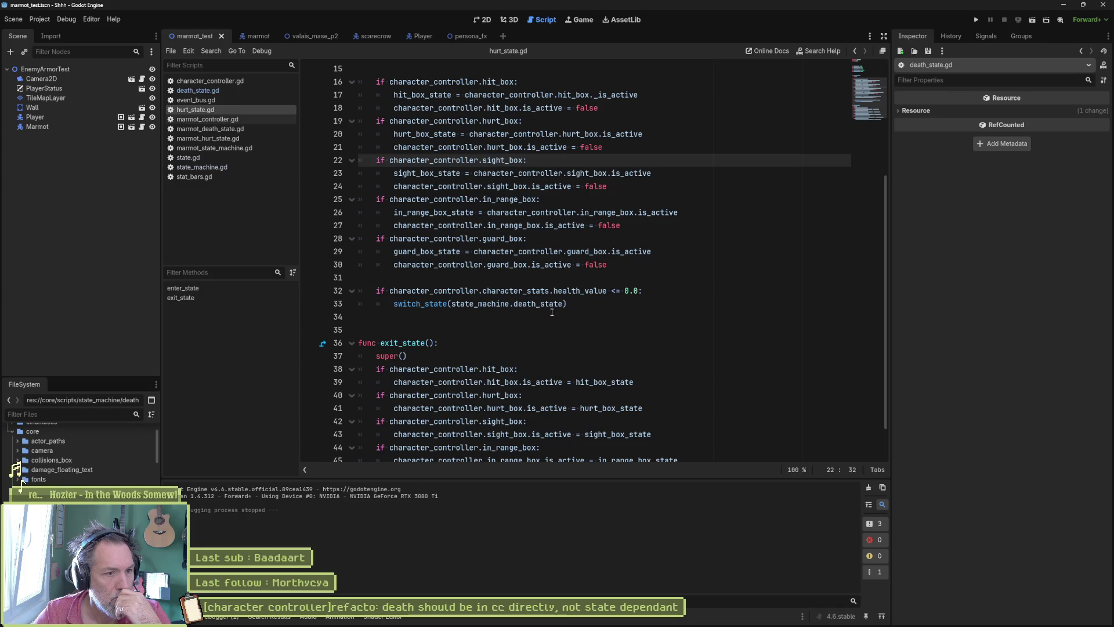
{"action": "mouse_move", "coordinate": [564, 311]}
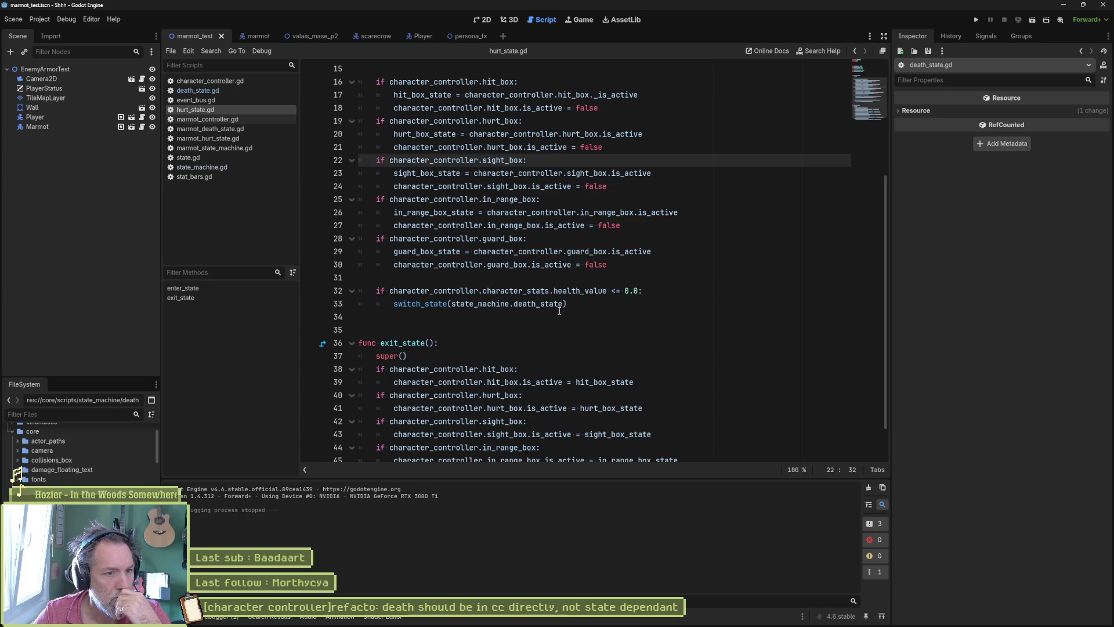
{"action": "scroll", "coordinate": [702, 354], "scroll_direction": "up", "scroll_amount": 3}
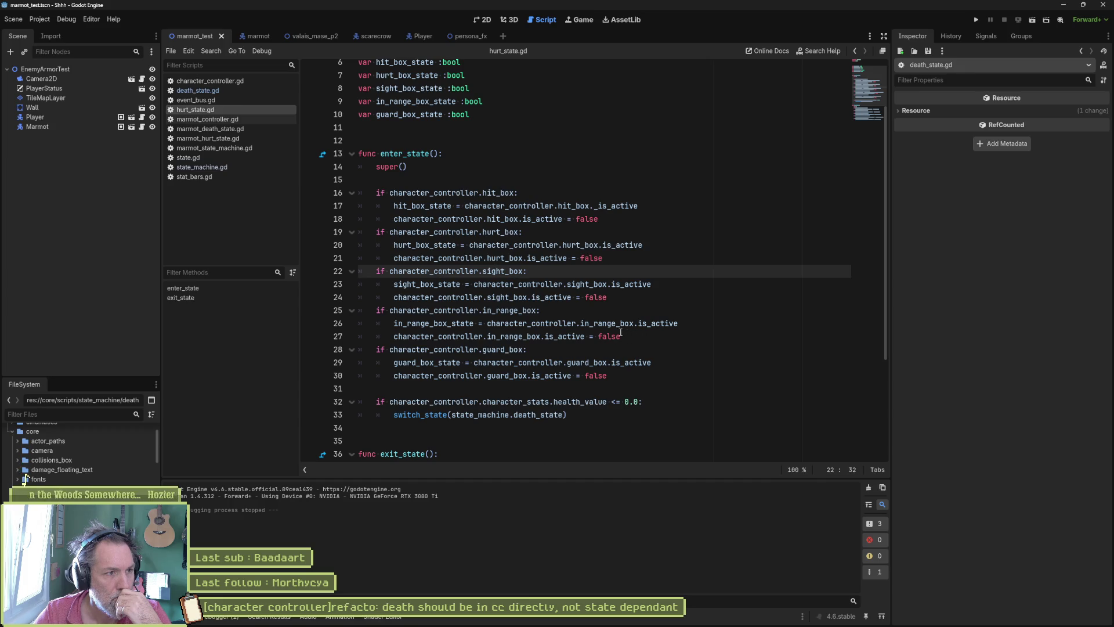
Close event_bus.gd and stat_bars.gd and bring up character_controller.gd.
{"action": "middle_click", "coordinate": [217, 102]}
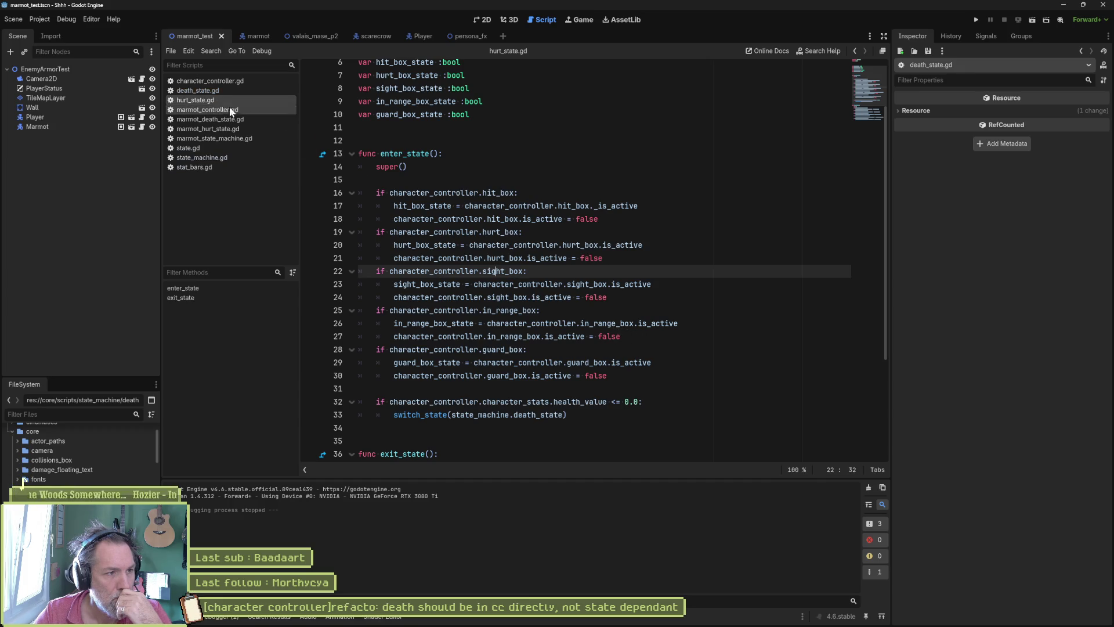
{"action": "middle_click", "coordinate": [211, 167]}
{"action": "left_click", "coordinate": [235, 81]}
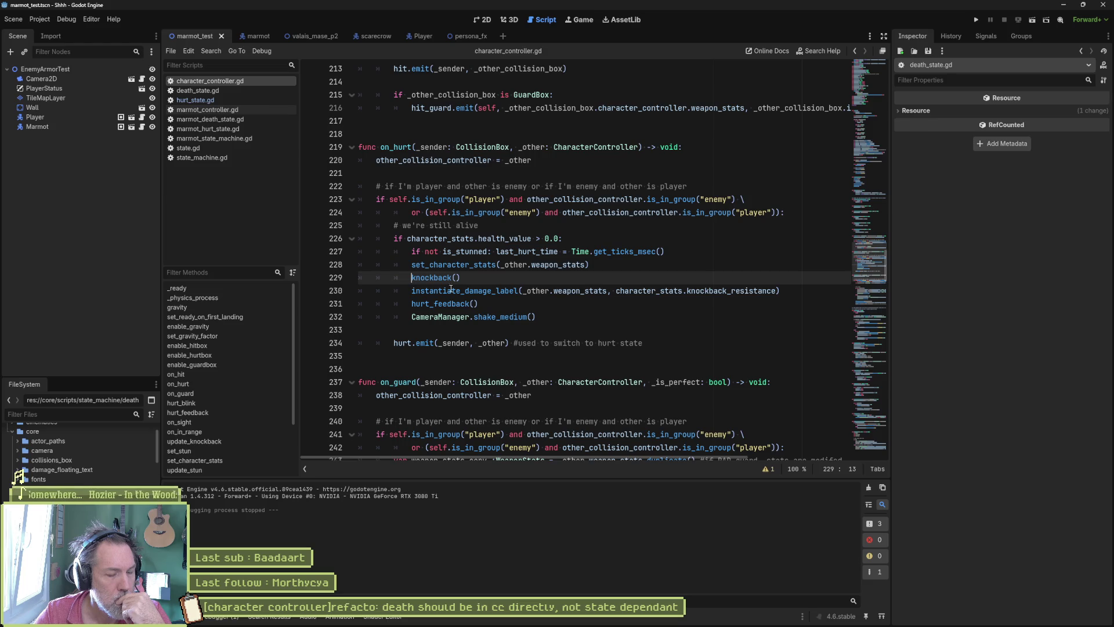
Run the test scene, walk the player into the marmot until it dies and vanishes, then stop.
{"action": "key", "text": "F6"}
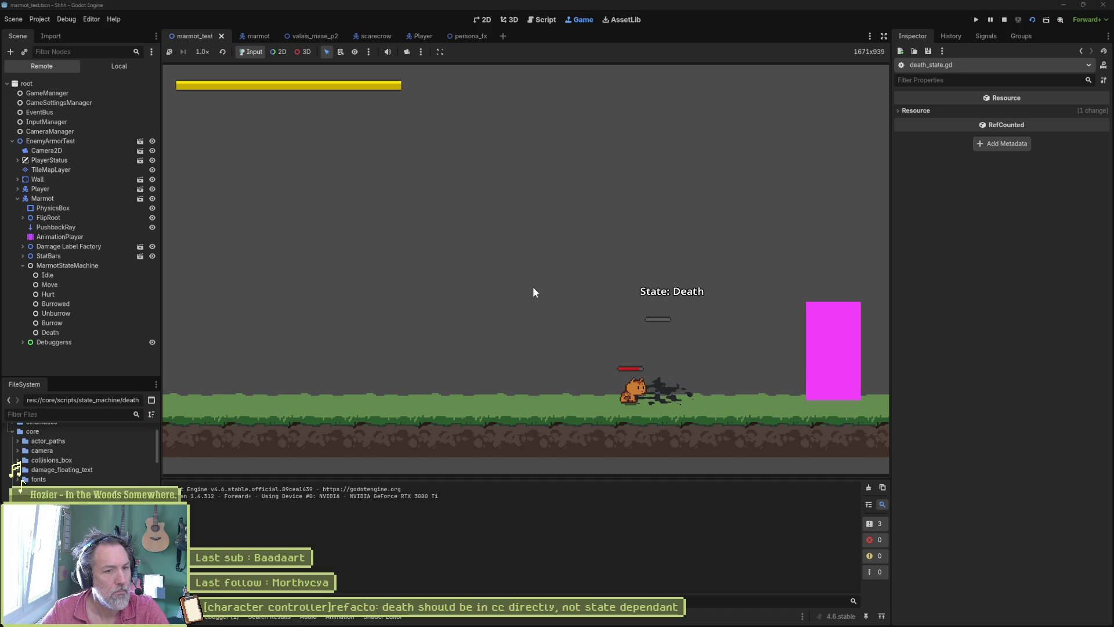
{"action": "key", "text": "F6"}
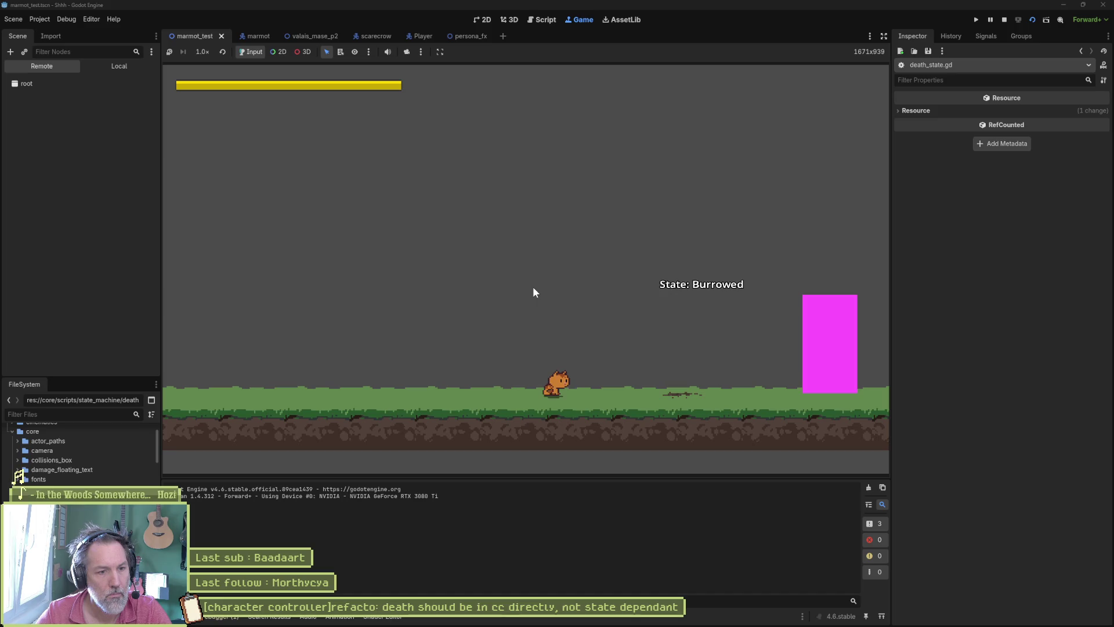
{"action": "key", "text": "Right"}
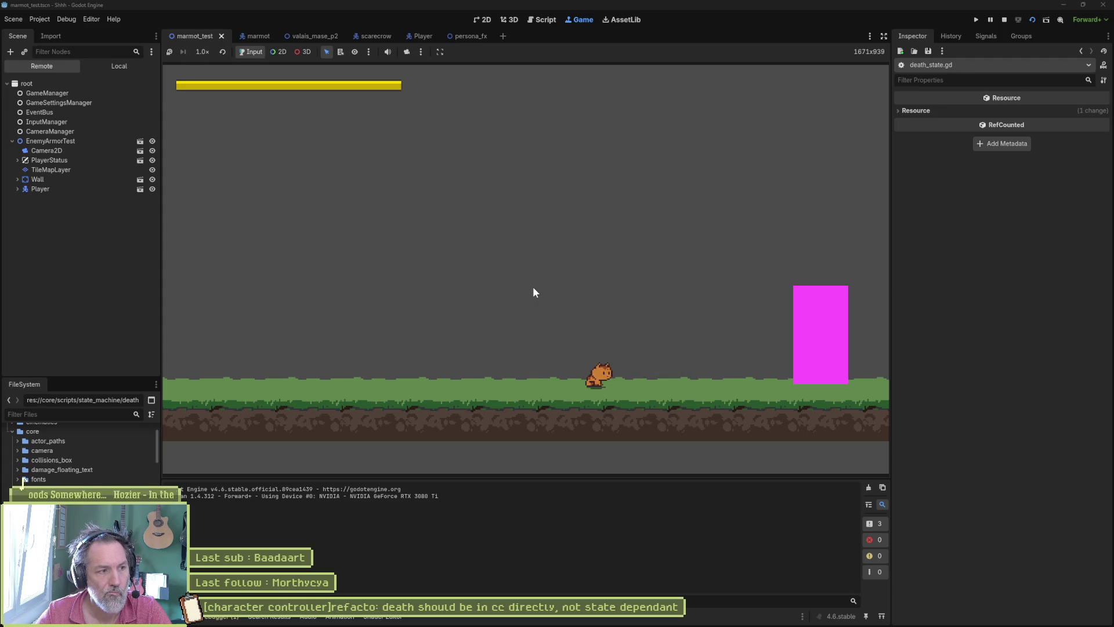
{"action": "key", "text": "F8"}
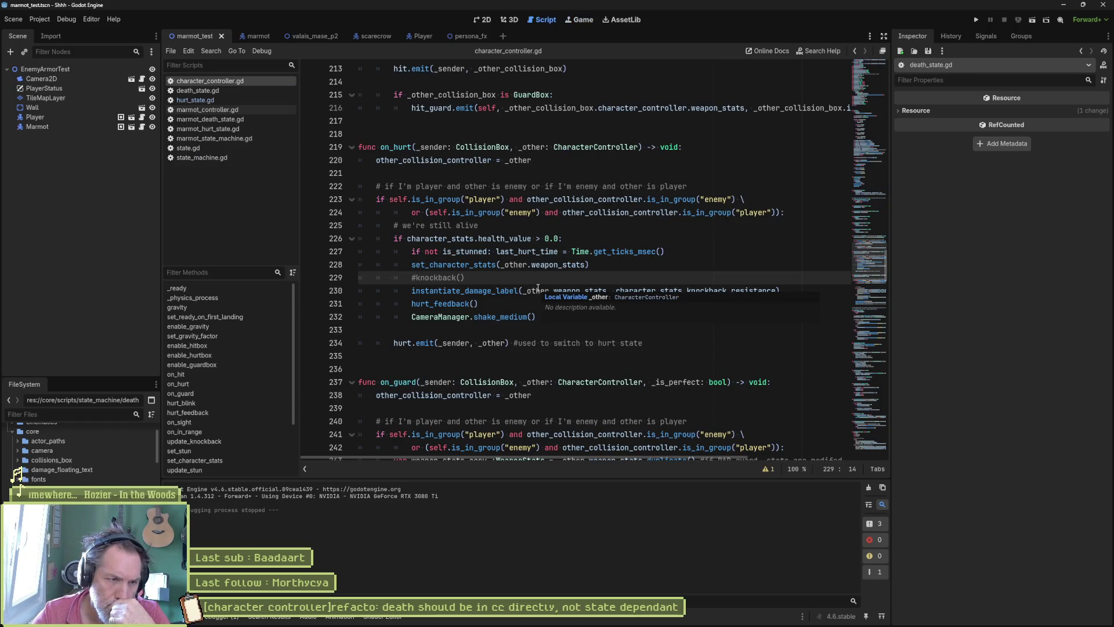
Re-enable the knockback call on line 229 and search the project for is_knockback.
{"action": "key", "text": "ctrl+k"}
{"action": "left_click", "coordinate": [435, 278], "text": "ctrl"}
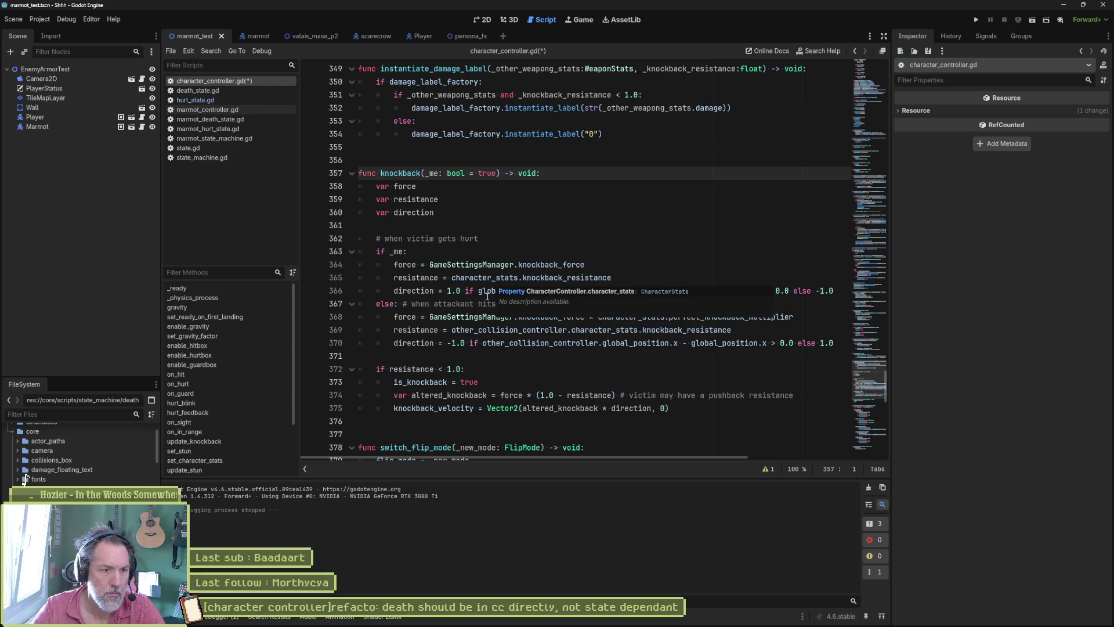
{"action": "double_click", "coordinate": [447, 381]}
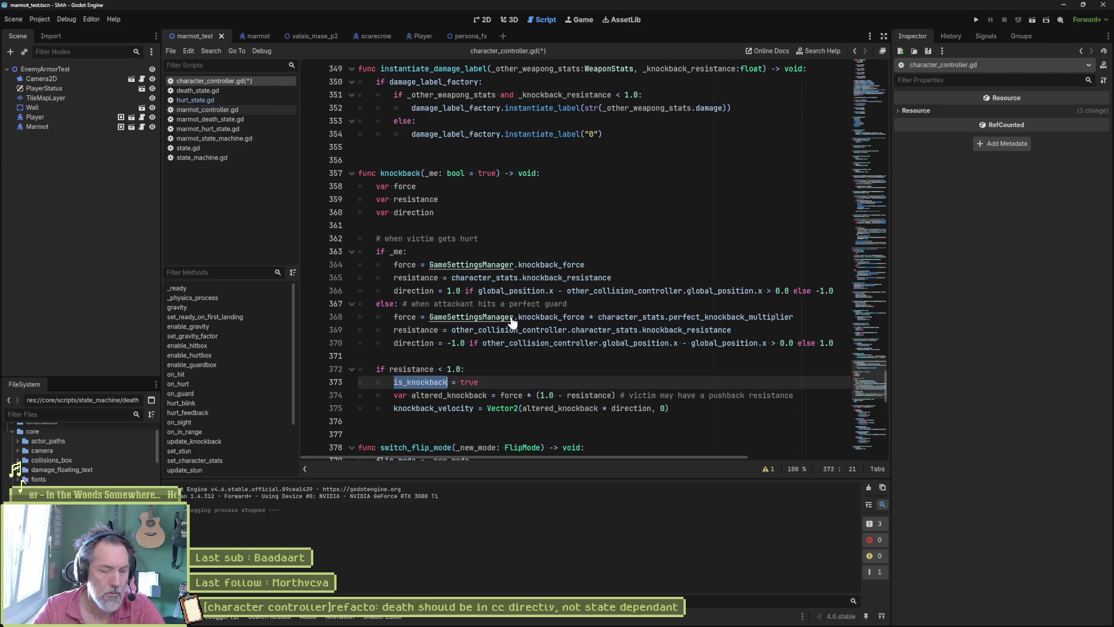
{"action": "key", "text": "ctrl+shift+f"}
{"action": "left_click", "coordinate": [578, 355]}
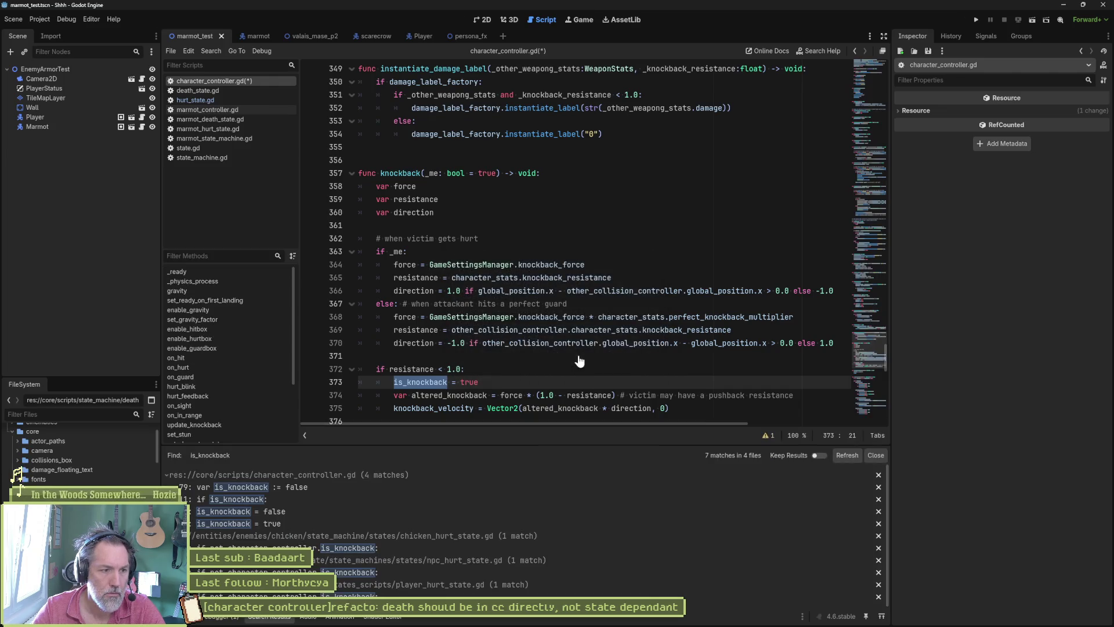
{"action": "left_click", "coordinate": [381, 500]}
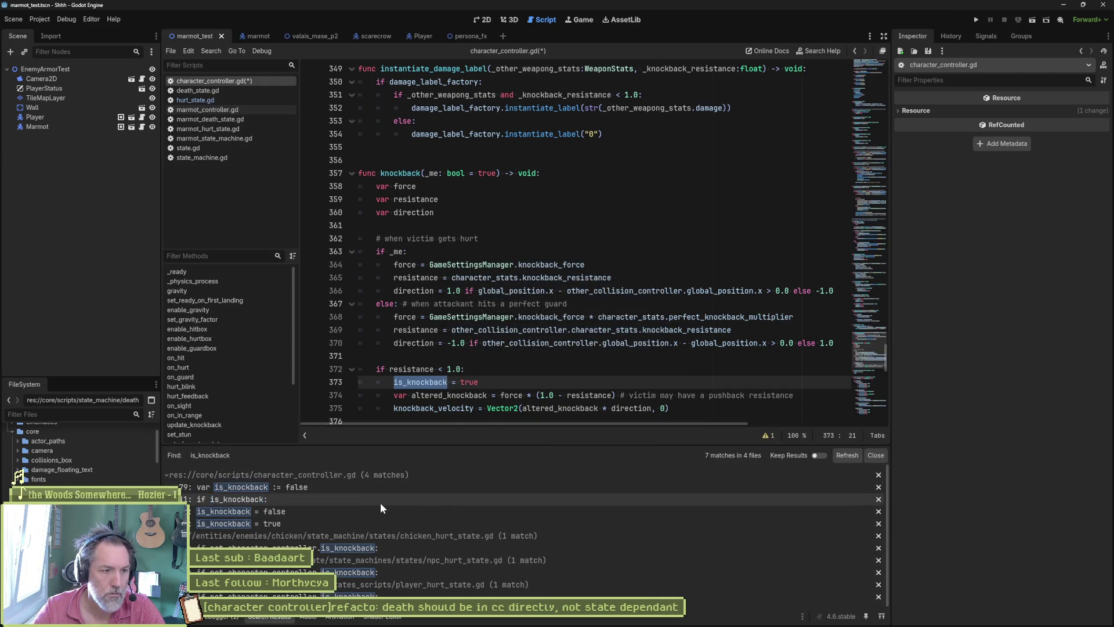
Search the project for knockback_finished and open its handler in state.gd.
{"action": "scroll", "coordinate": [506, 298], "scroll_direction": "up", "scroll_amount": 3}
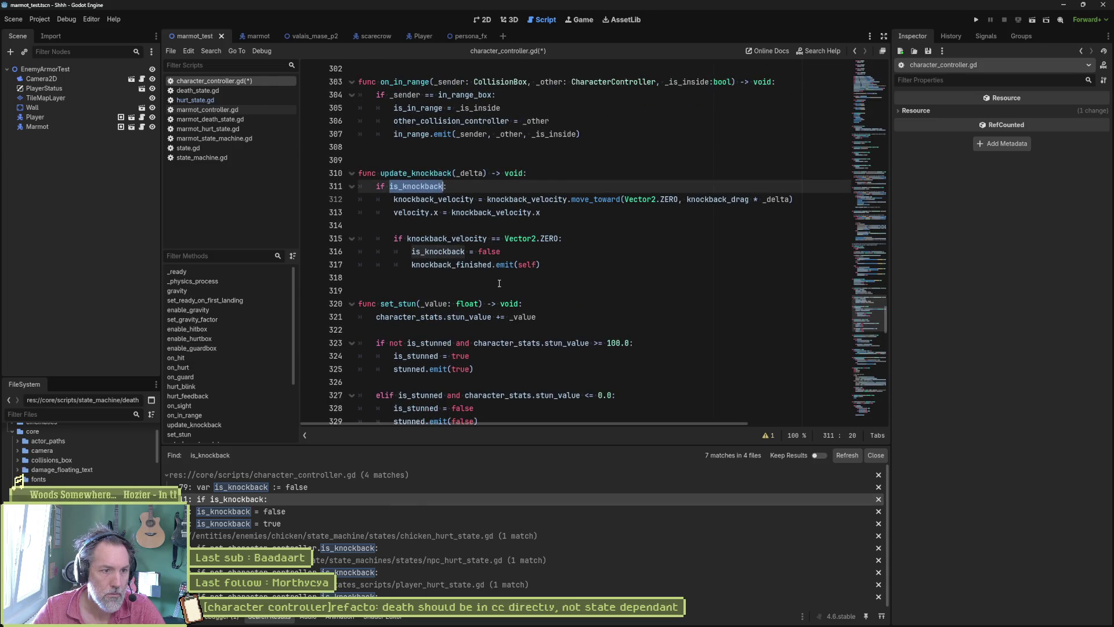
{"action": "double_click", "coordinate": [475, 267]}
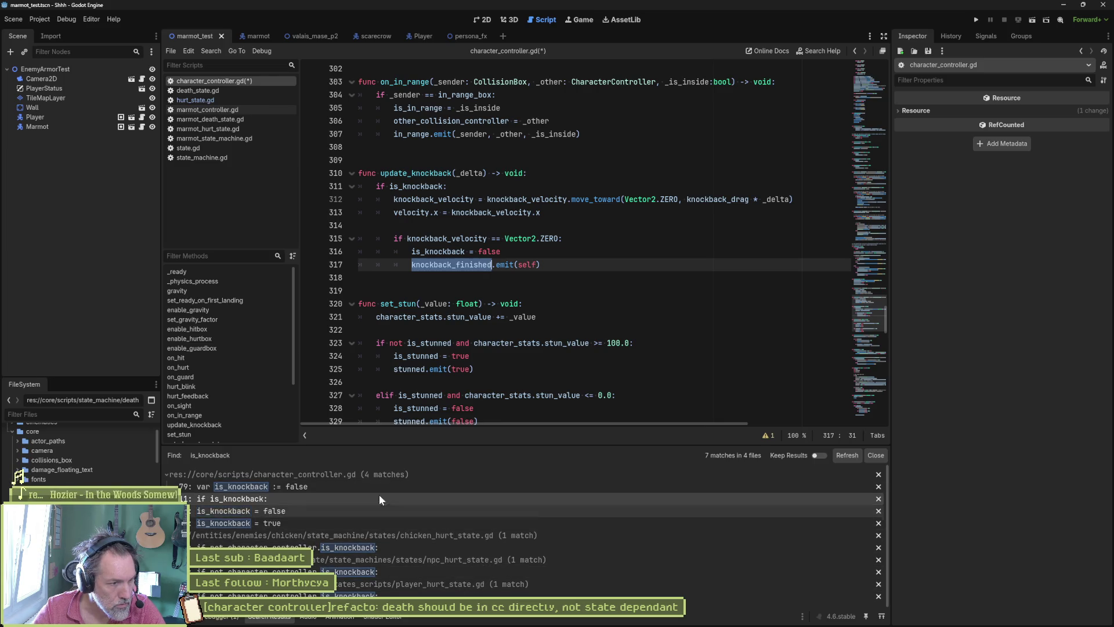
{"action": "key", "text": "ctrl+shift+f"}
{"action": "left_click", "coordinate": [557, 357]}
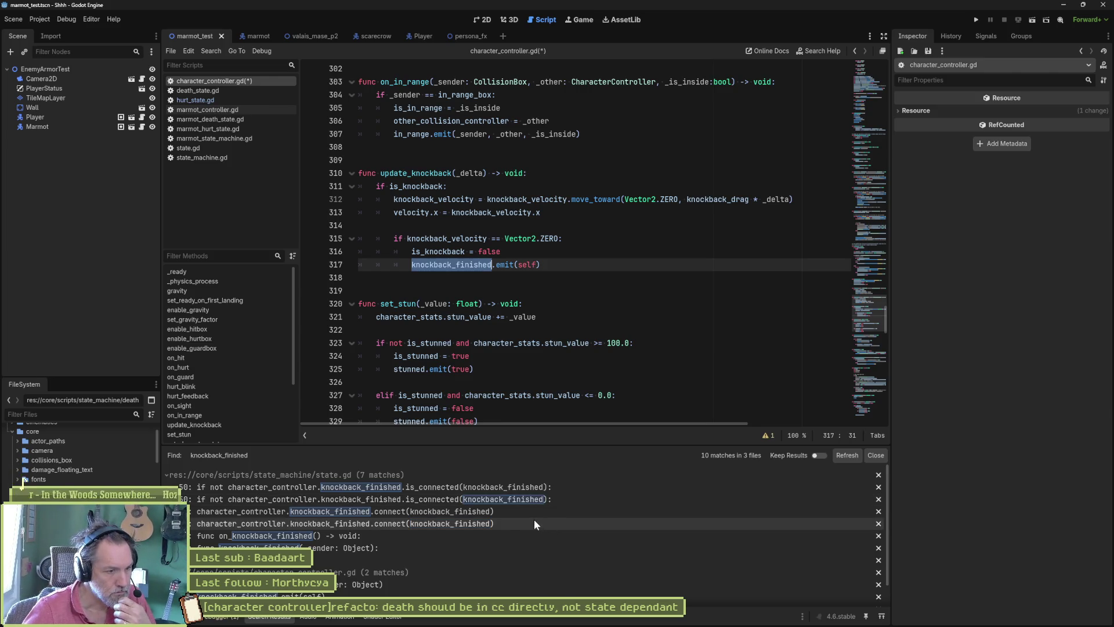
{"action": "left_click", "coordinate": [384, 560]}
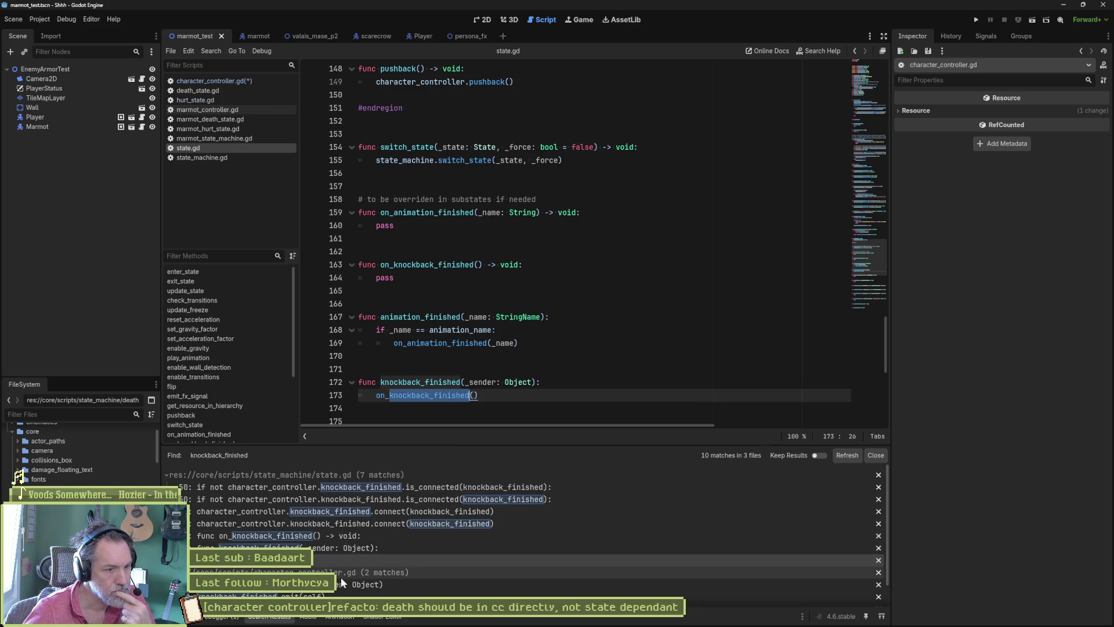
Open marmot_hurt_state.gd's knockback handler and close the death, controller and state-machine scripts.
{"action": "scroll", "coordinate": [340, 578], "scroll_direction": "down", "scroll_amount": 1}
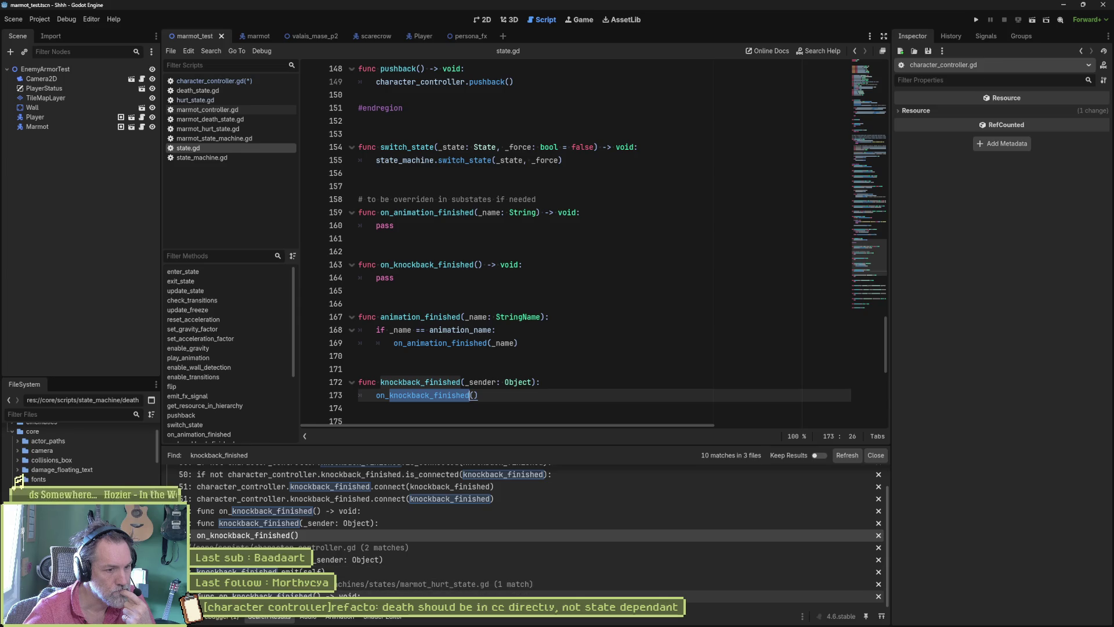
{"action": "left_click", "coordinate": [273, 596]}
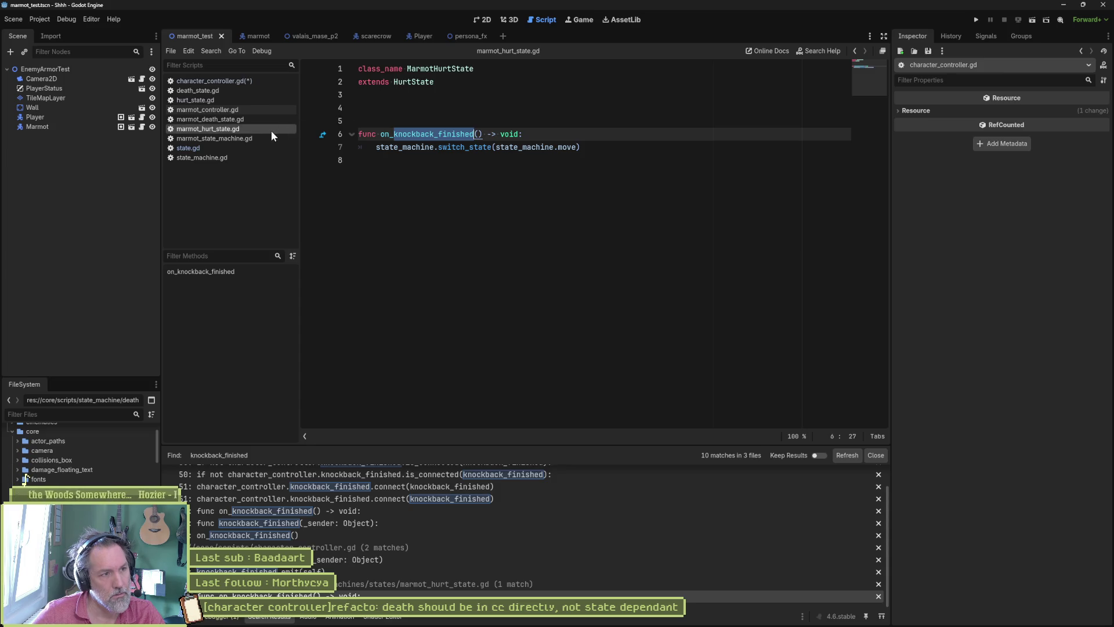
{"action": "middle_click", "coordinate": [247, 119]}
{"action": "middle_click", "coordinate": [243, 109]}
{"action": "middle_click", "coordinate": [238, 91]}
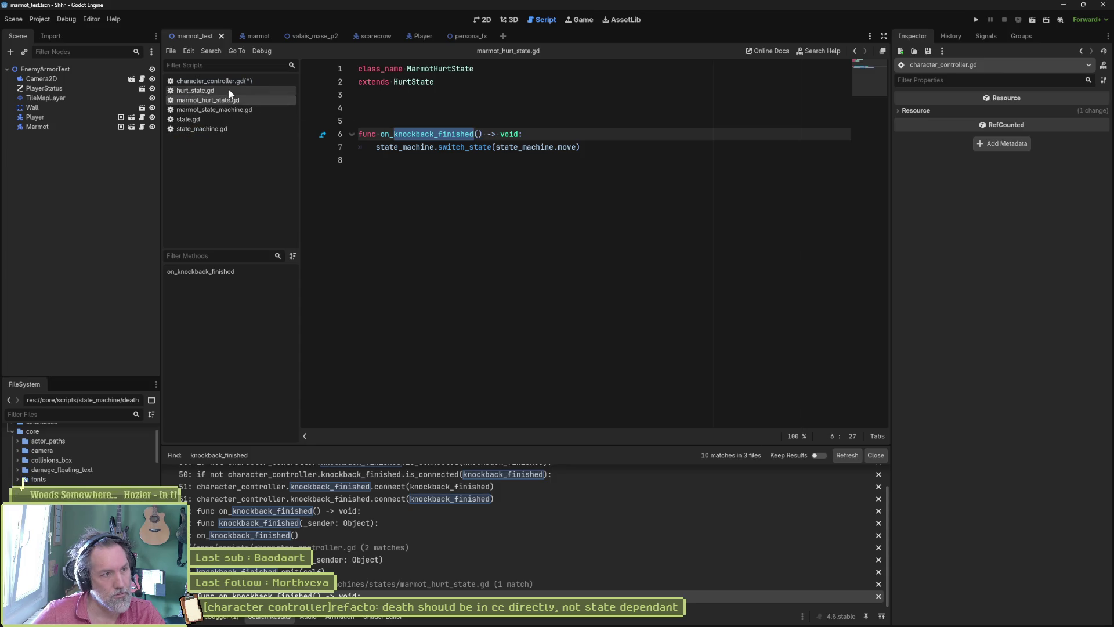
{"action": "middle_click", "coordinate": [218, 109]}
{"action": "middle_click", "coordinate": [217, 109]}
{"action": "middle_click", "coordinate": [217, 110]}
Review knockback handling across hurt_state.gd, marmot_hurt_state.gd and state.gd.
{"action": "left_click", "coordinate": [218, 91]}
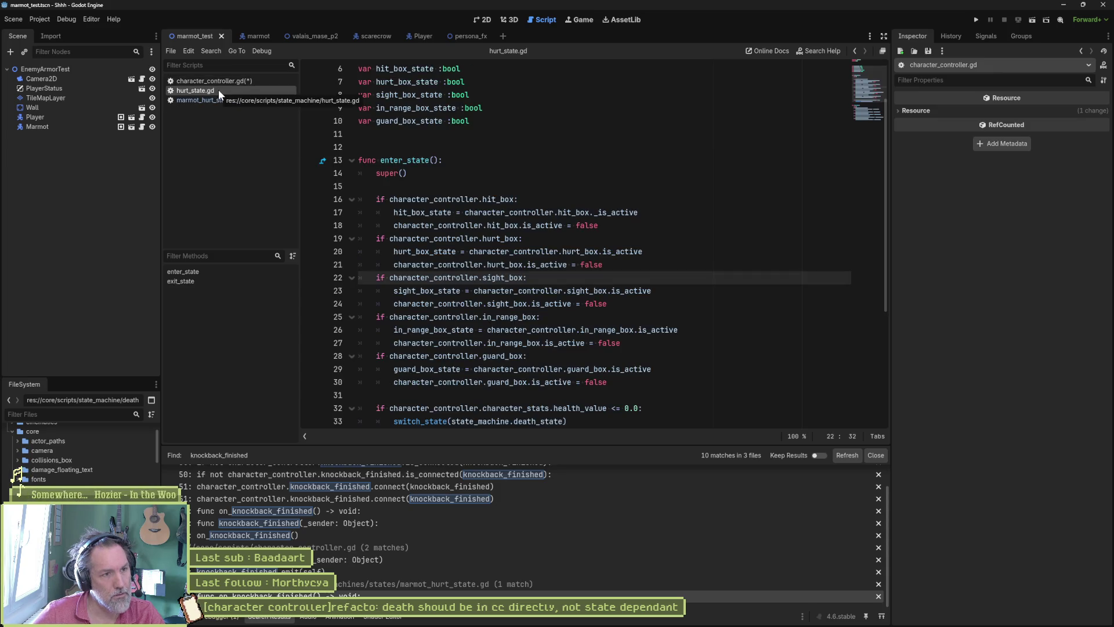
{"action": "scroll", "coordinate": [602, 219], "scroll_direction": "down", "scroll_amount": 5}
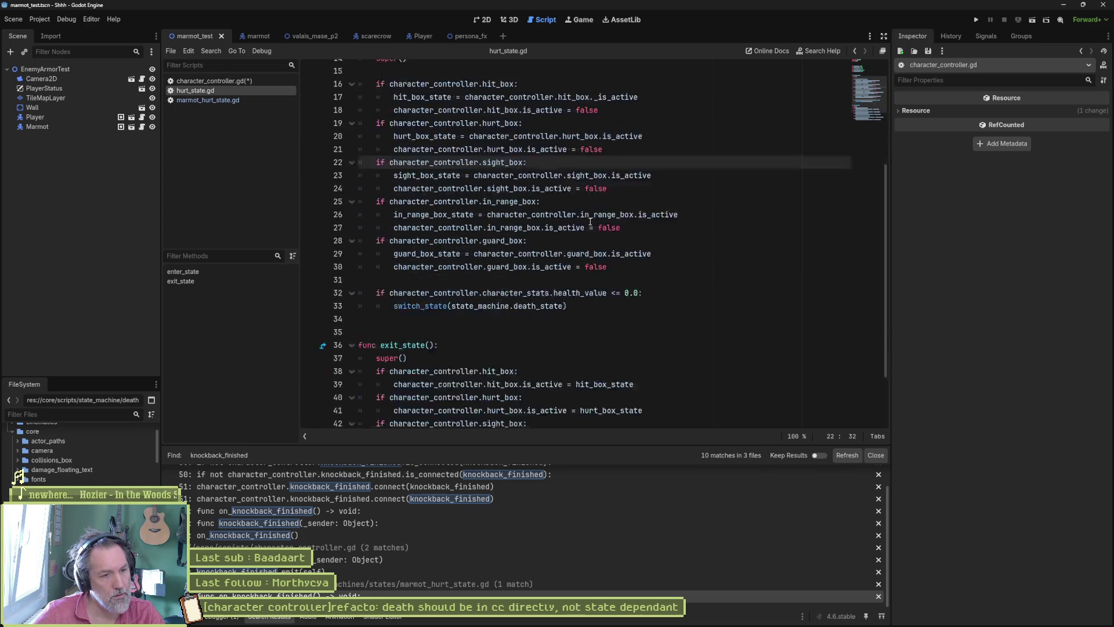
{"action": "scroll", "coordinate": [470, 167], "scroll_direction": "up", "scroll_amount": 7}
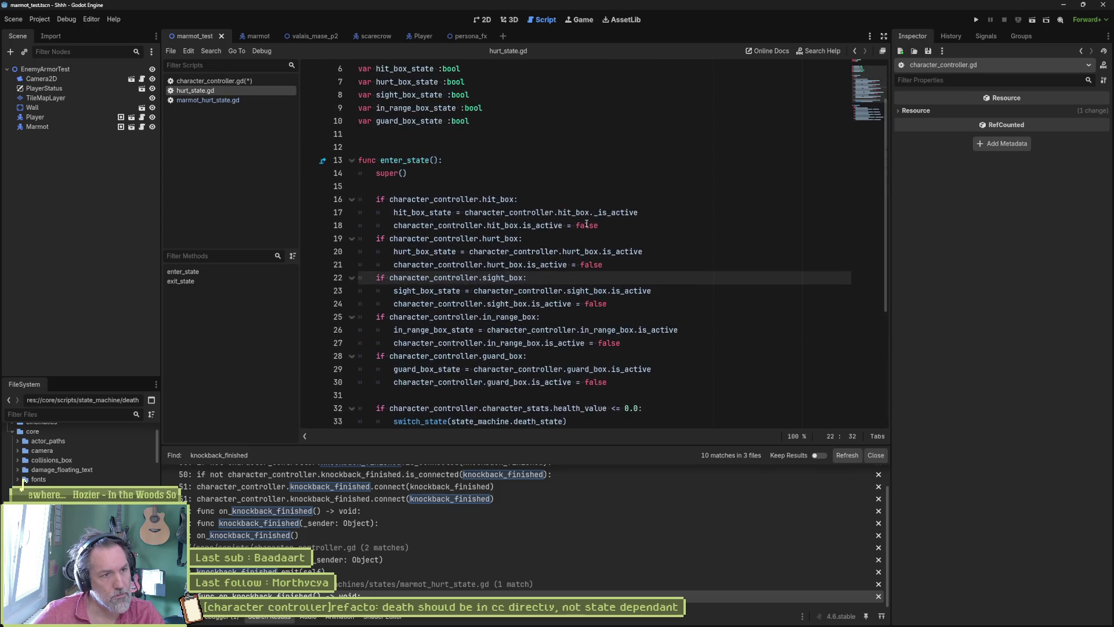
{"action": "left_click", "coordinate": [273, 103]}
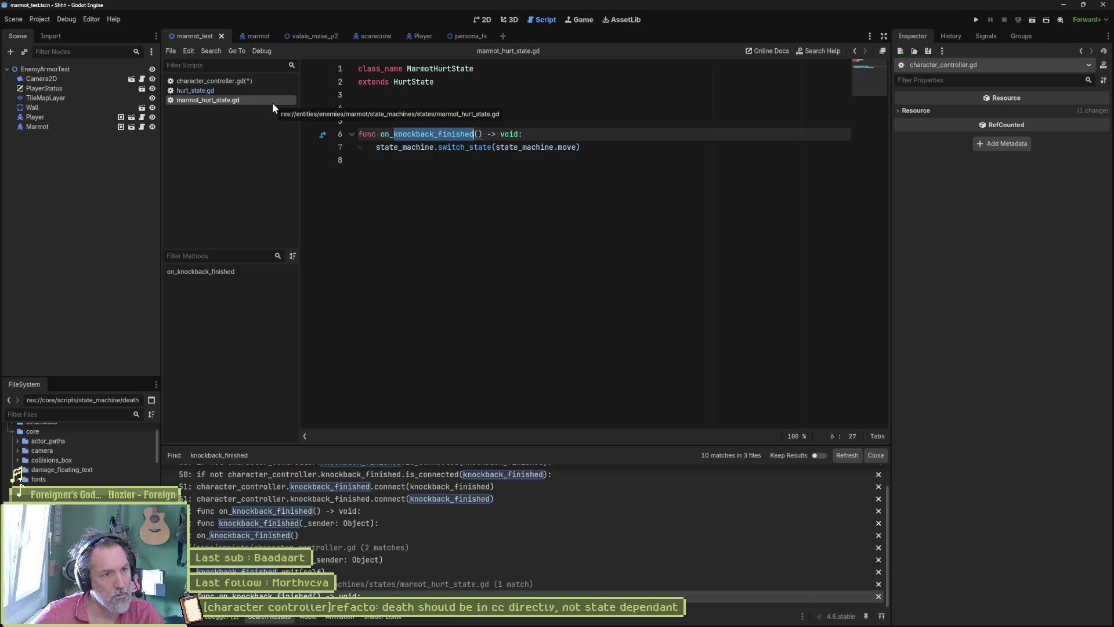
{"action": "left_click", "coordinate": [321, 135]}
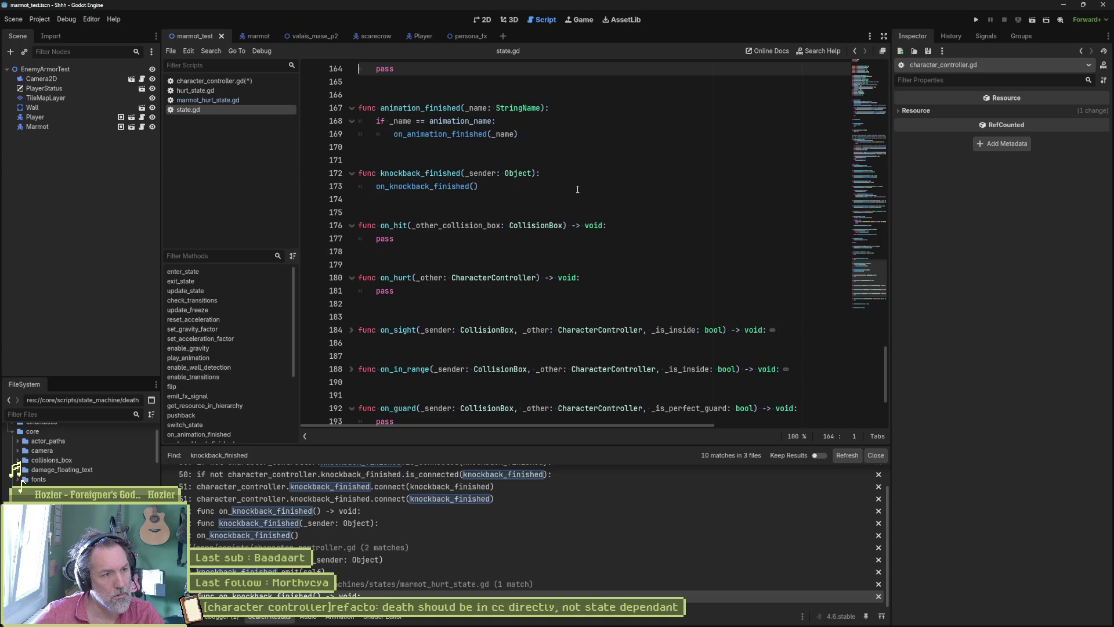
{"action": "key", "text": "Return"}
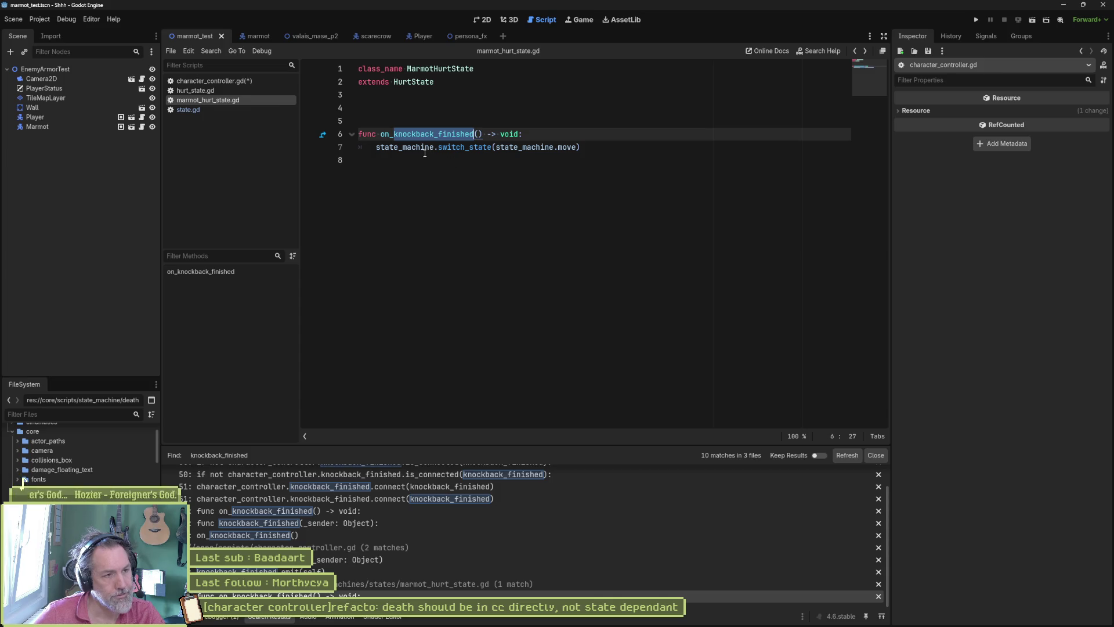
{"action": "left_click", "coordinate": [207, 107]}
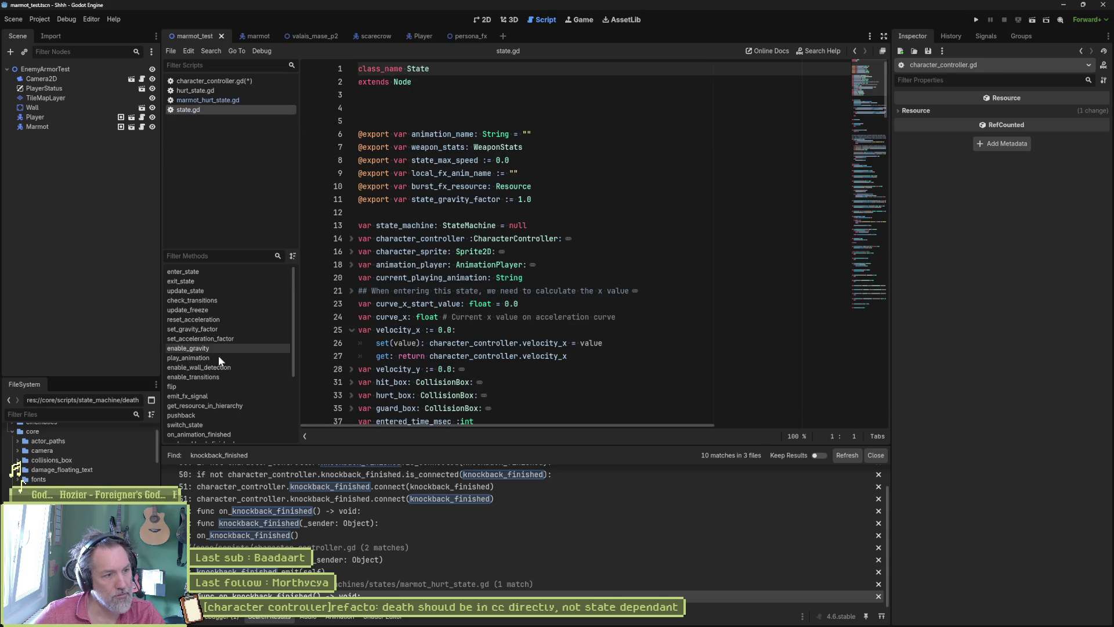
Jump to knockback_finished in state.gd and inspect its on_knockback_finished call around line 173.
{"action": "scroll", "coordinate": [224, 405], "scroll_direction": "down", "scroll_amount": 2}
{"action": "left_click", "coordinate": [215, 420]}
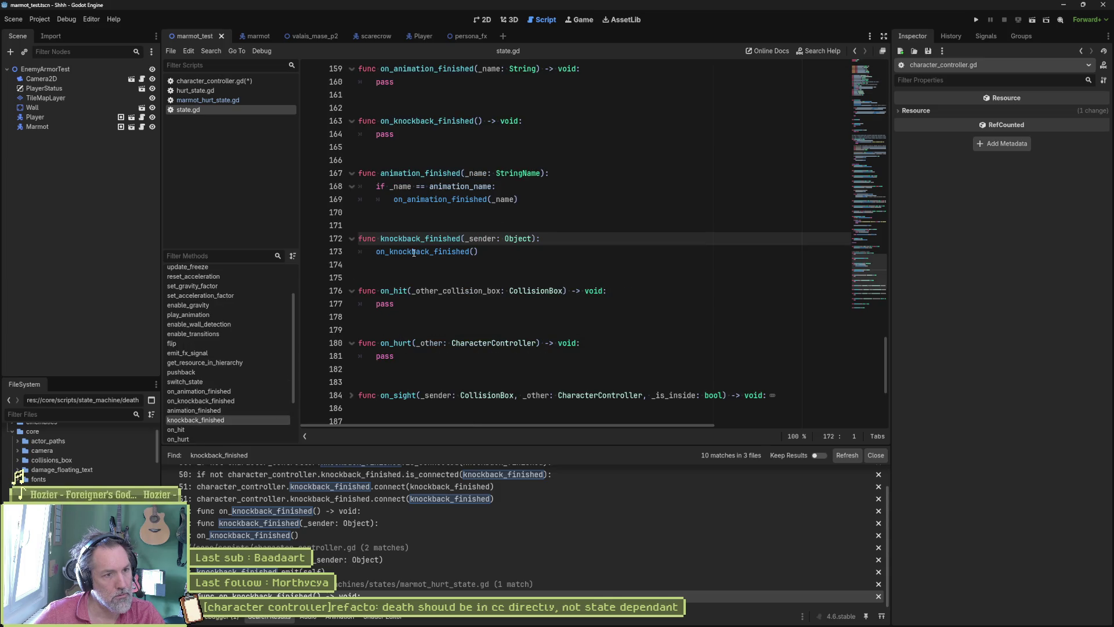
{"action": "key", "text": "Down"}
{"action": "key", "text": "Home"}
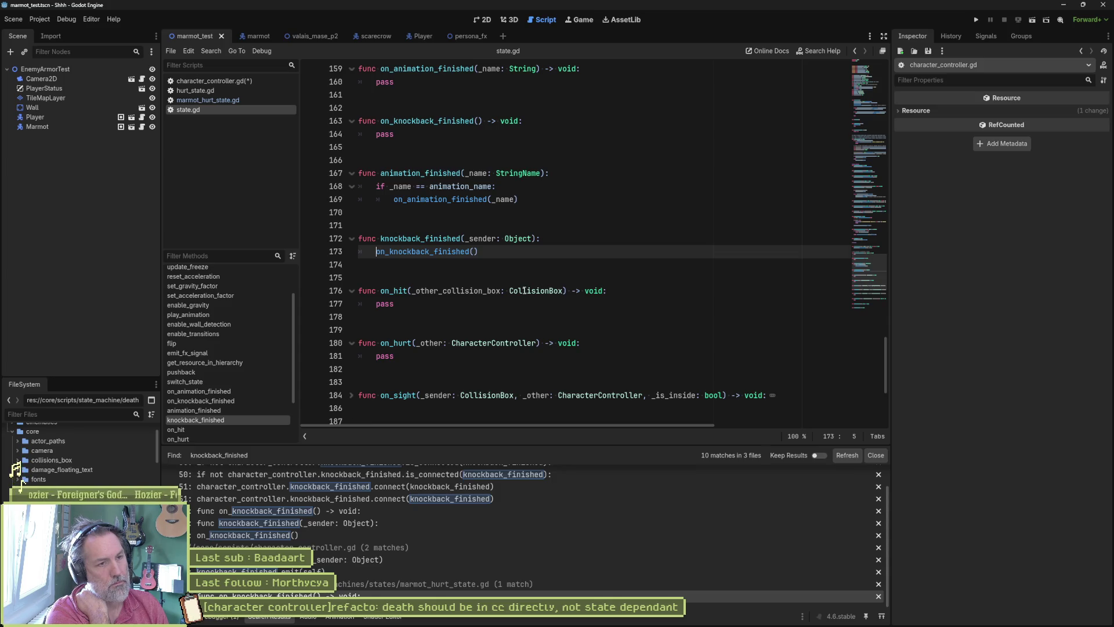
{"action": "scroll", "coordinate": [524, 290], "scroll_direction": "up", "scroll_amount": 5}
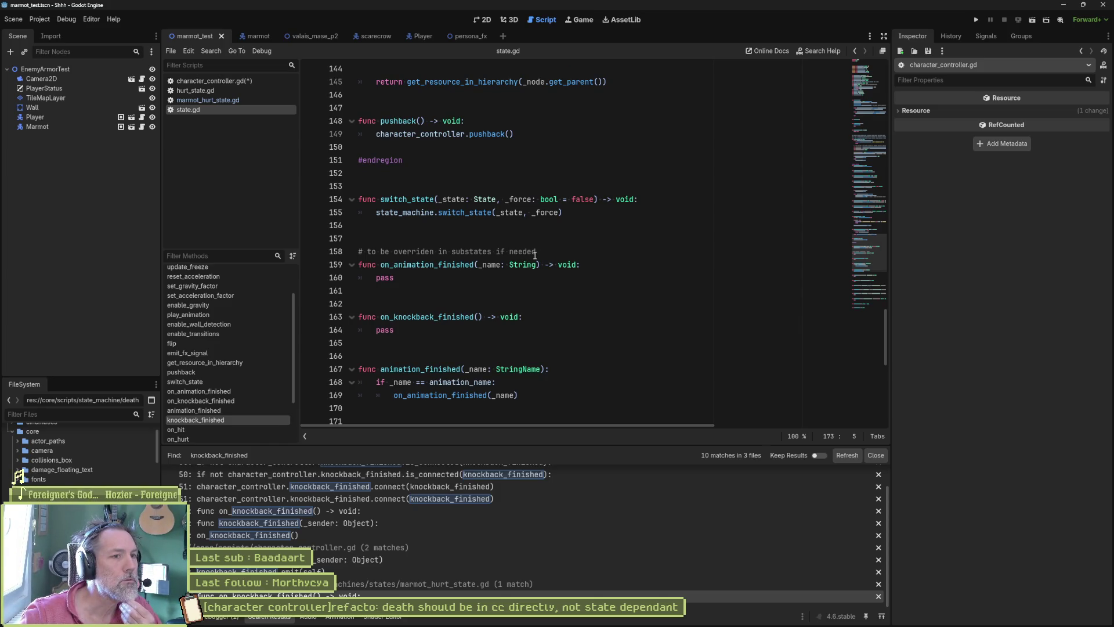
{"action": "scroll", "coordinate": [535, 255], "scroll_direction": "down", "scroll_amount": 5}
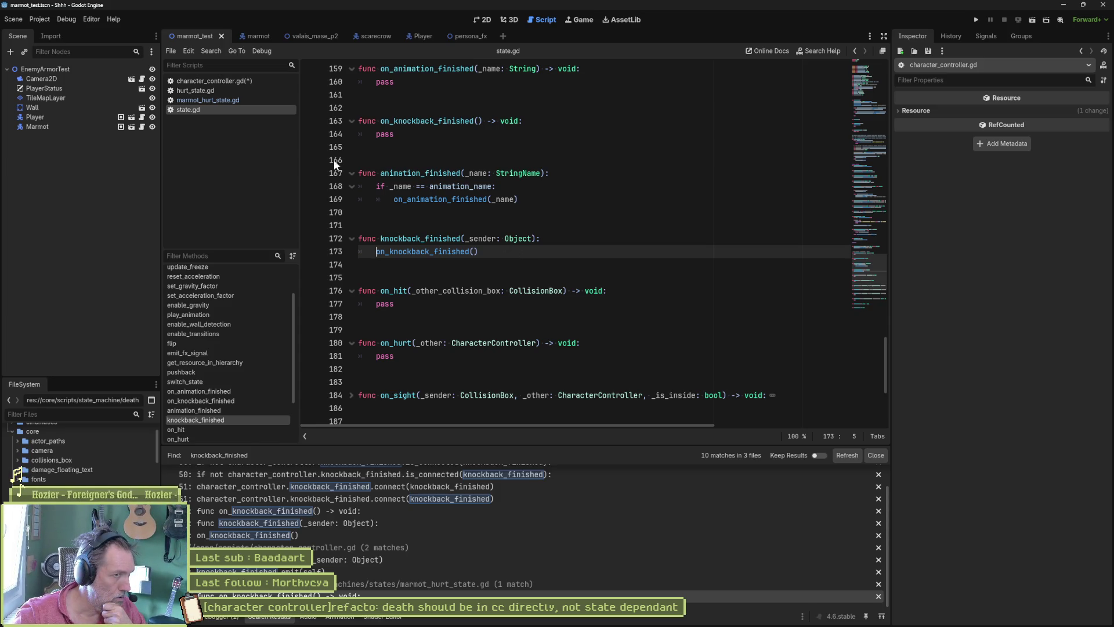
Copy on_knockback_finished from marmot_hurt_state.gd and paste it at the end of hurt_state.gd.
{"action": "left_click", "coordinate": [227, 89]}
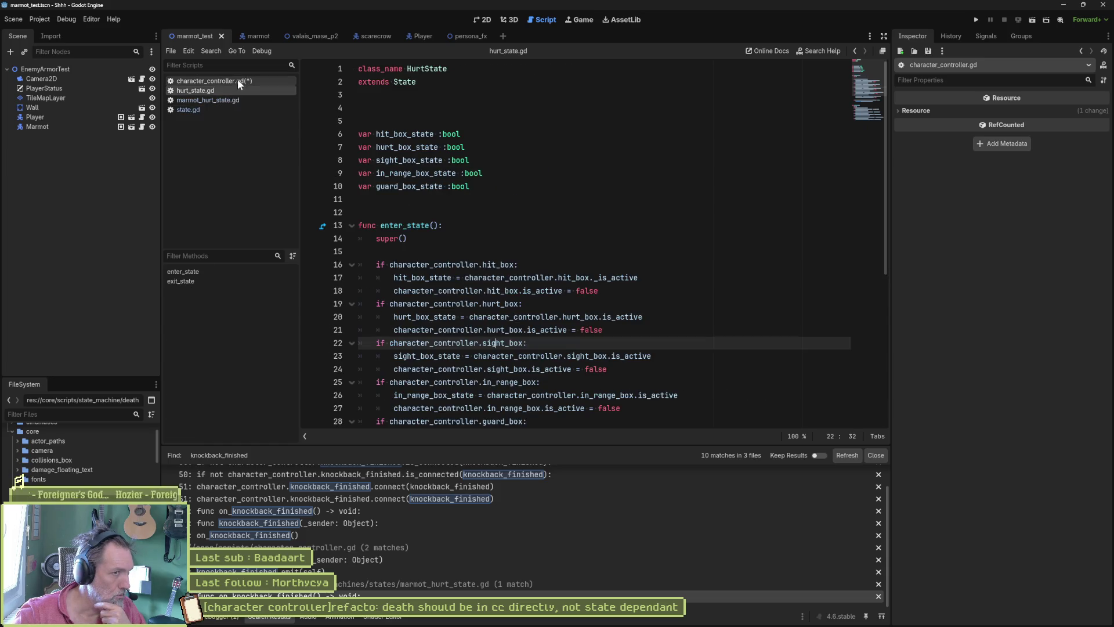
{"action": "left_click", "coordinate": [238, 99]}
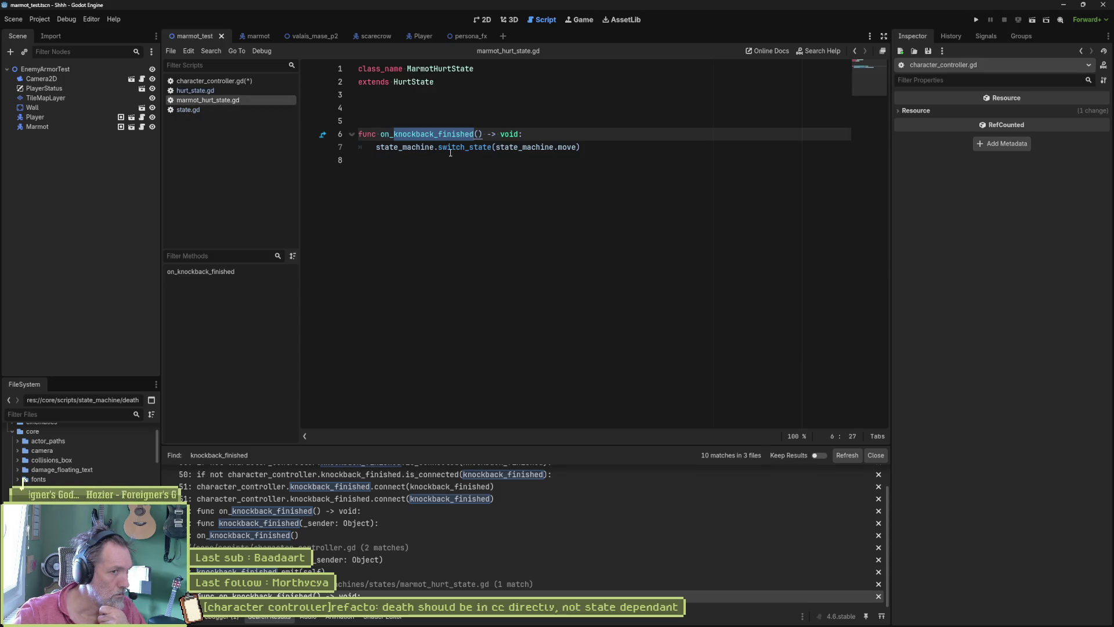
{"action": "mouse_move", "coordinate": [450, 141]}
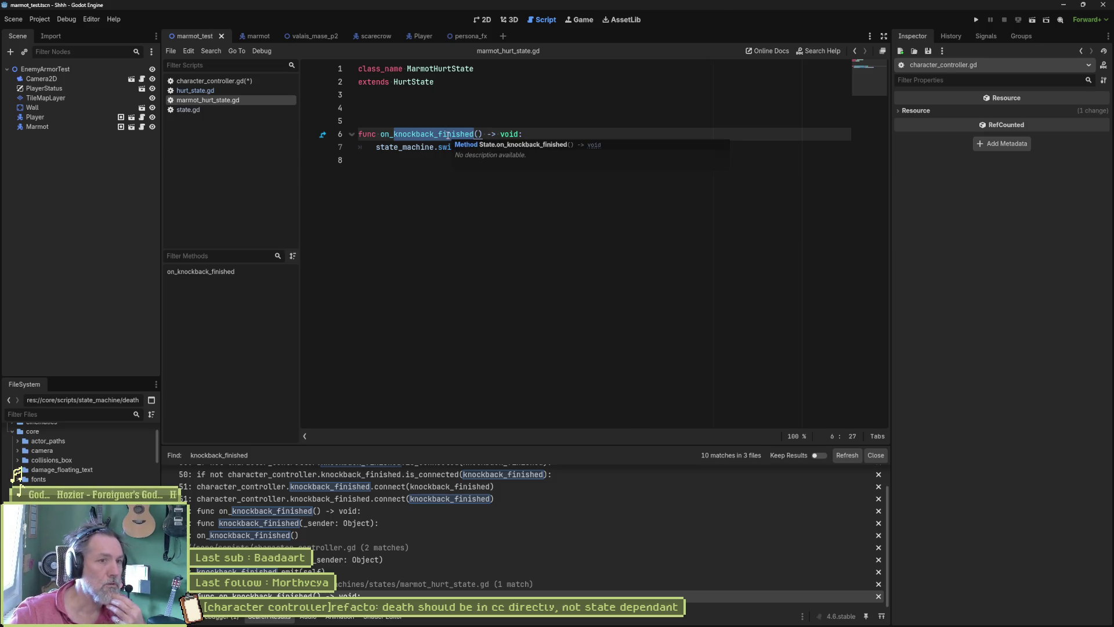
{"action": "left_click", "coordinate": [523, 108]}
{"action": "left_click_drag", "start_coordinate": [627, 149], "coordinate": [606, 114]}
{"action": "key", "text": "ctrl+c"}
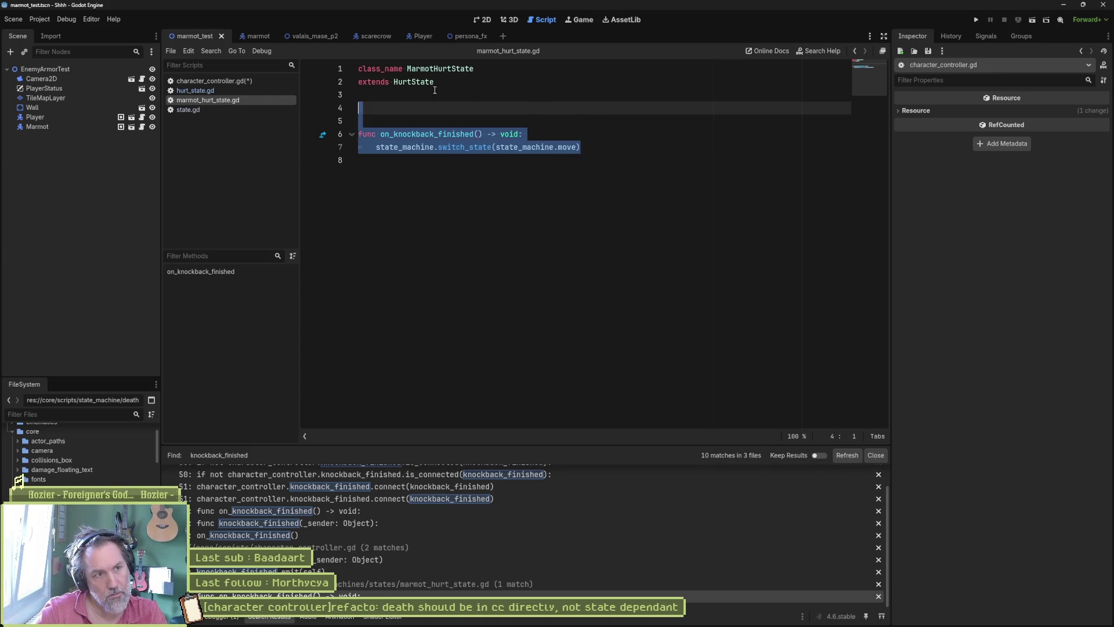
{"action": "left_click", "coordinate": [424, 82], "text": "ctrl"}
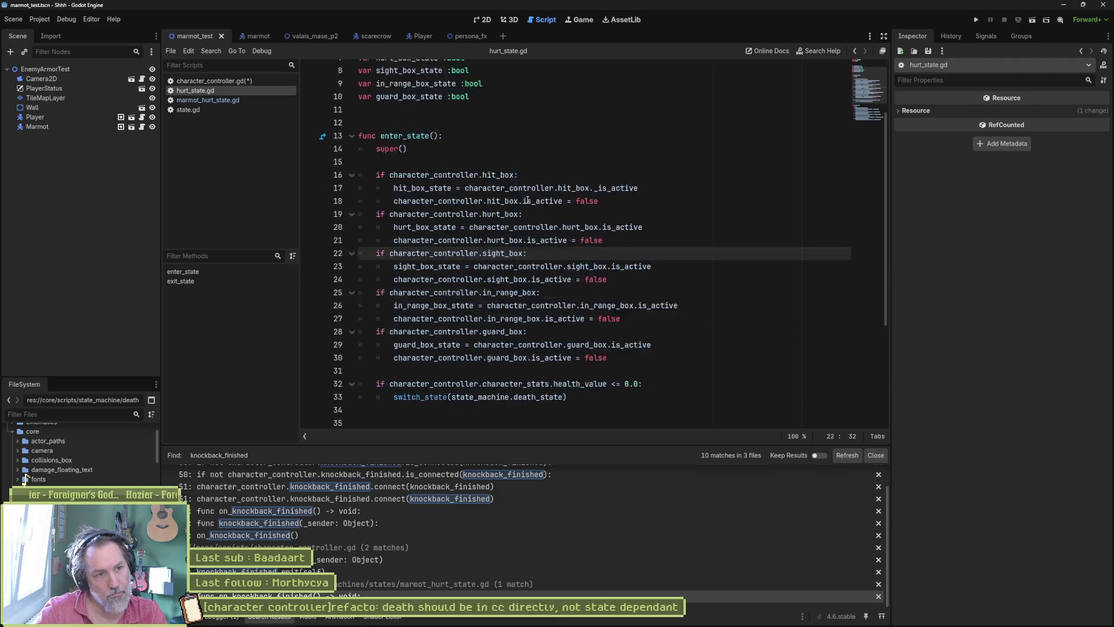
{"action": "scroll", "coordinate": [527, 200], "scroll_direction": "down", "scroll_amount": 5}
{"action": "left_click", "coordinate": [430, 251]}
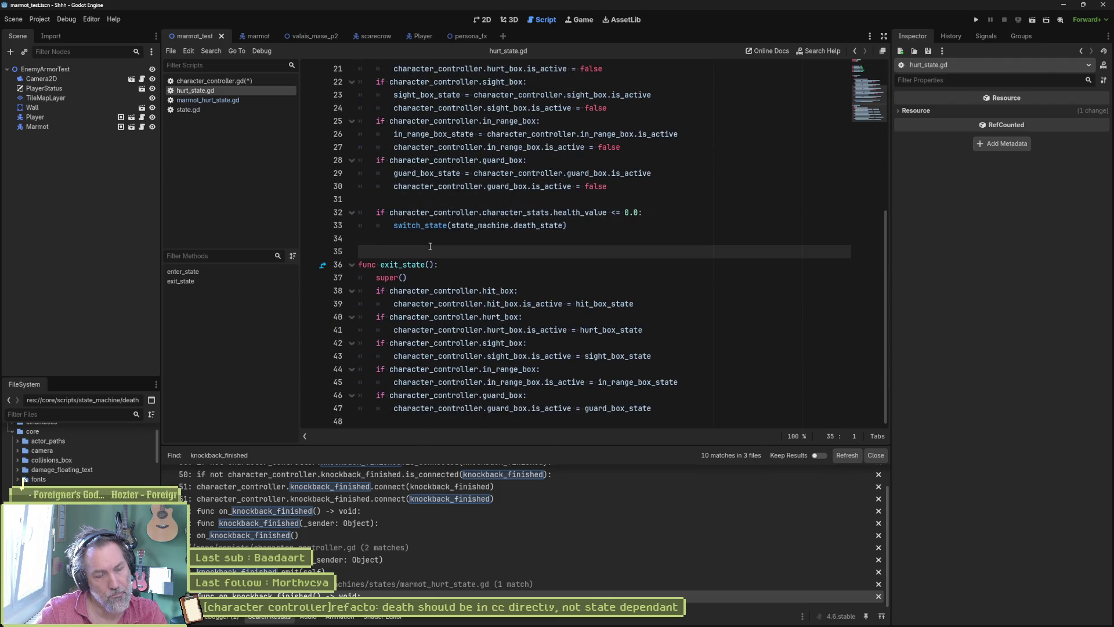
{"action": "left_click", "coordinate": [517, 421]}
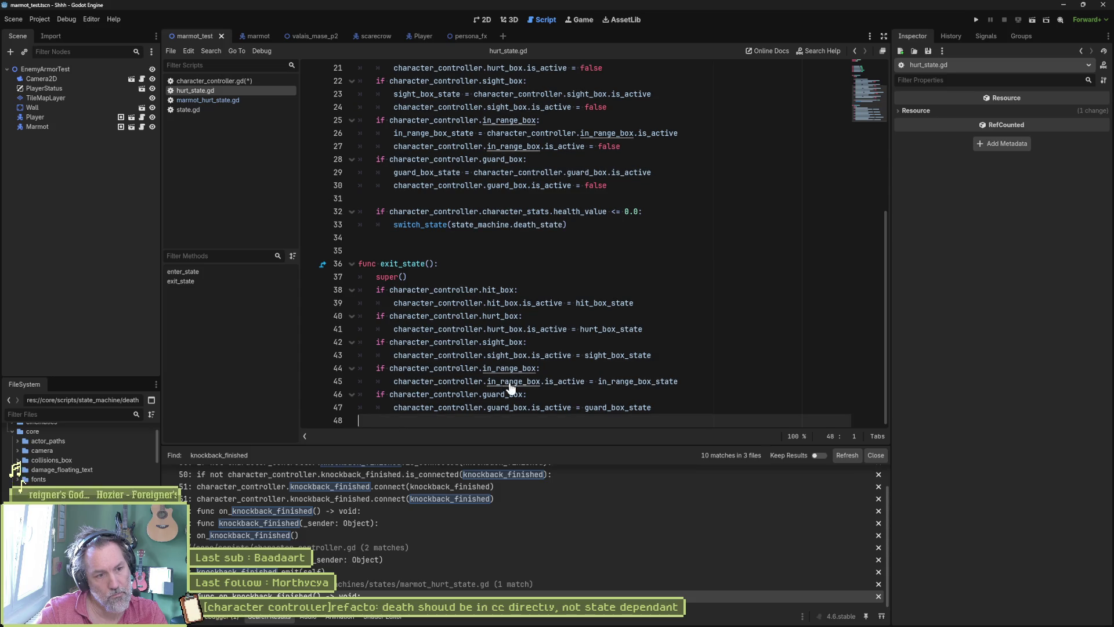
{"action": "key", "text": "ctrl+v"}
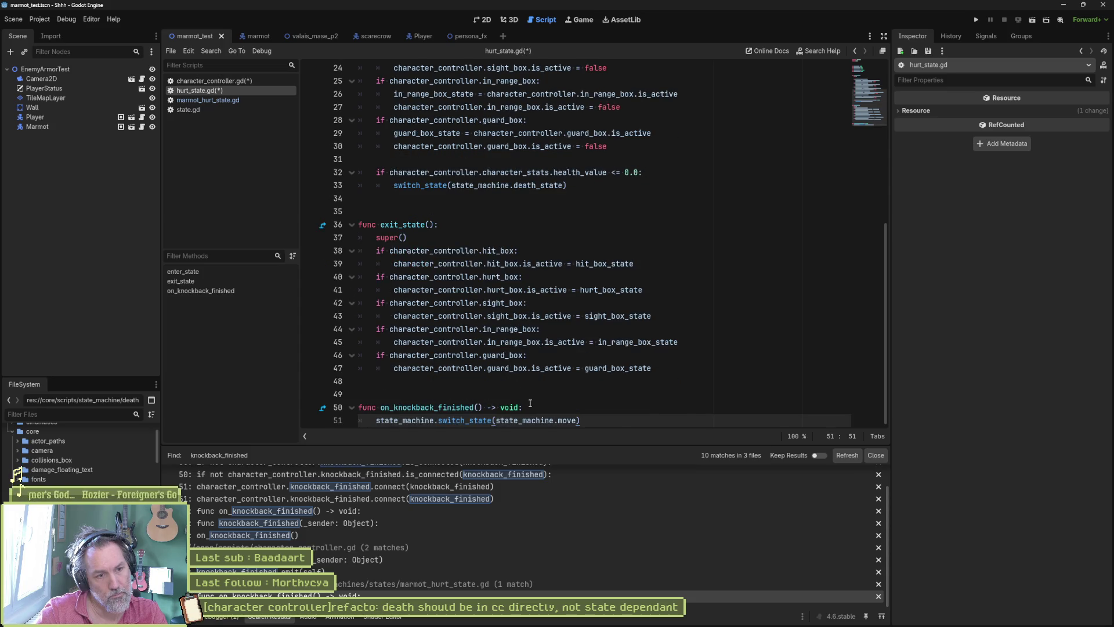
Wrap its switch_state call in an if health_value > 0.0 check and save.
{"action": "key", "text": "shift+Home"}
{"action": "key", "text": "BackSpace"}
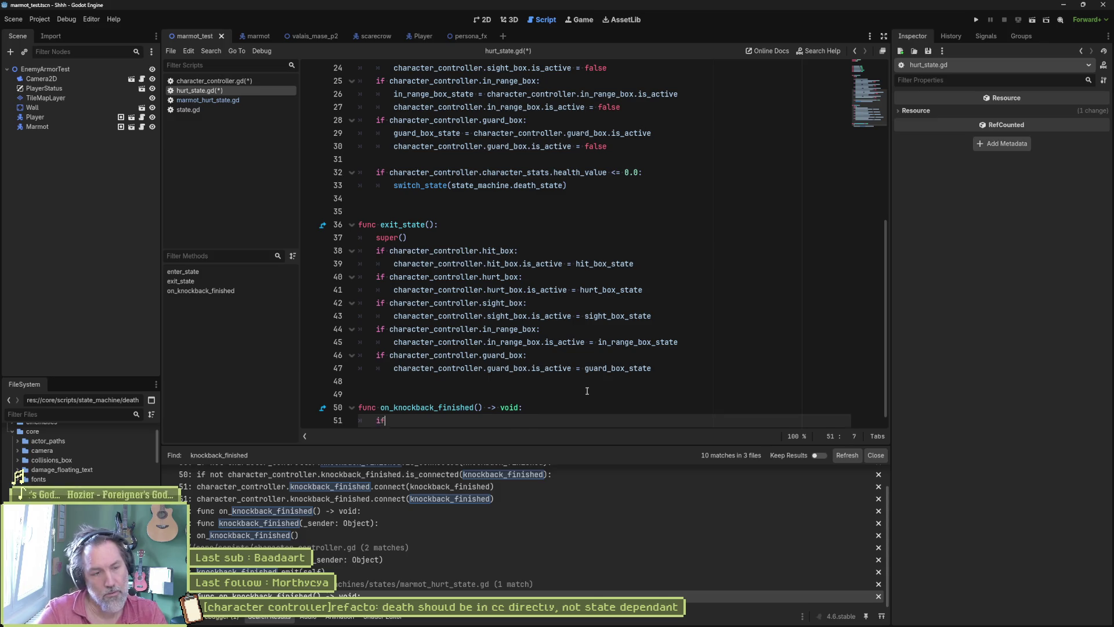
{"action": "type", "text": " character_controller."}
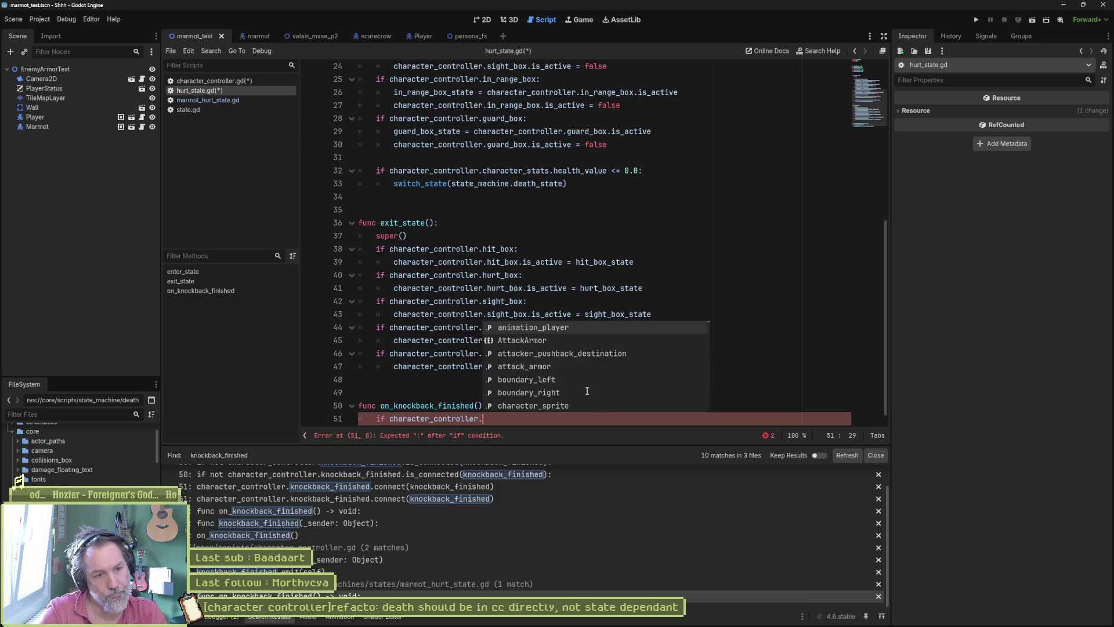
{"action": "type", "text": "stats"}
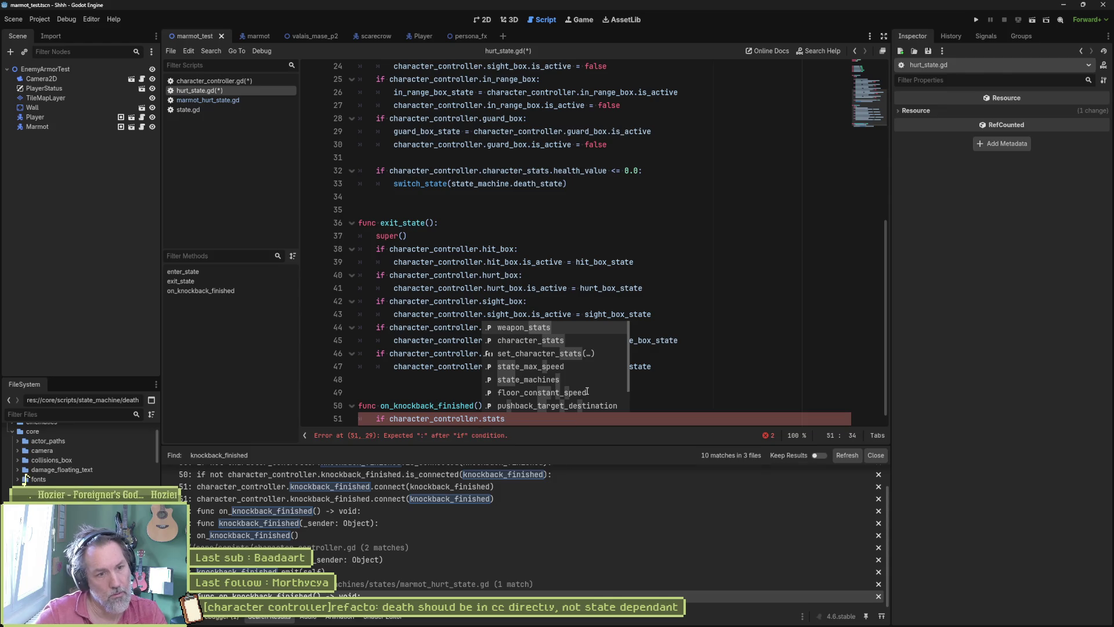
{"action": "key", "text": "Down"}
{"action": "key", "text": "Return"}
{"action": "type", "text": "hea"}
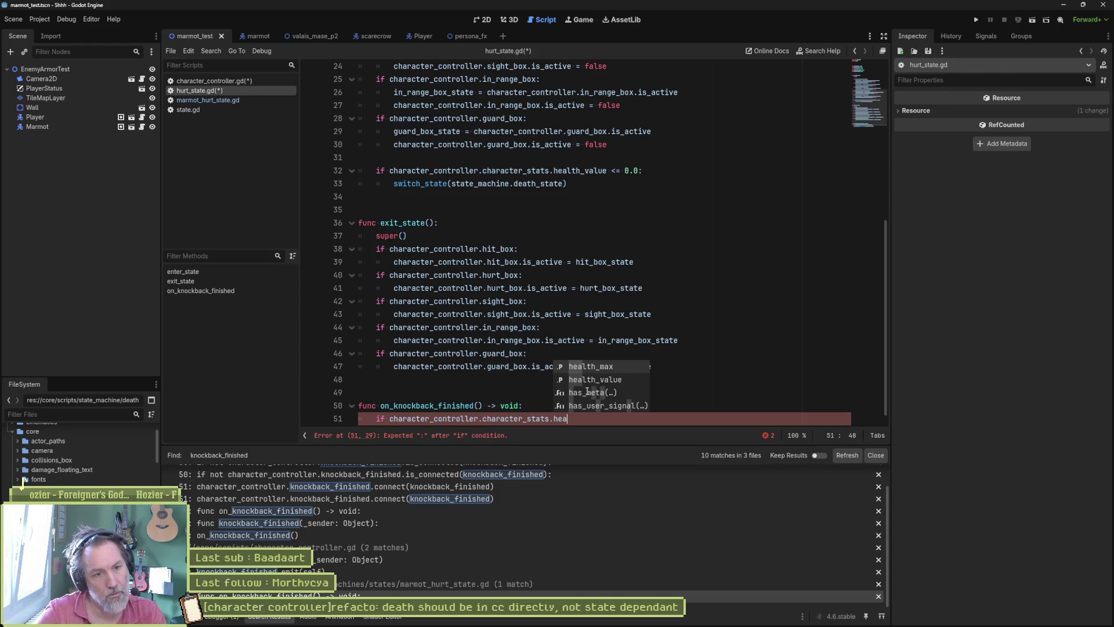
{"action": "key", "text": "Down"}
{"action": "key", "text": "Return"}
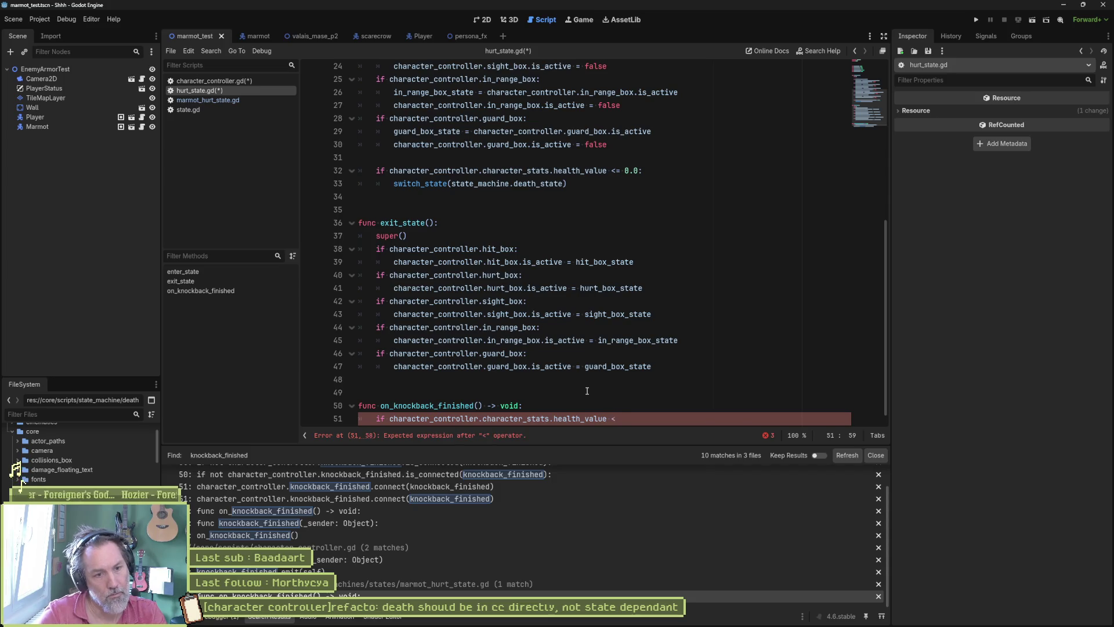
{"action": "type", "text": "0.0:"}
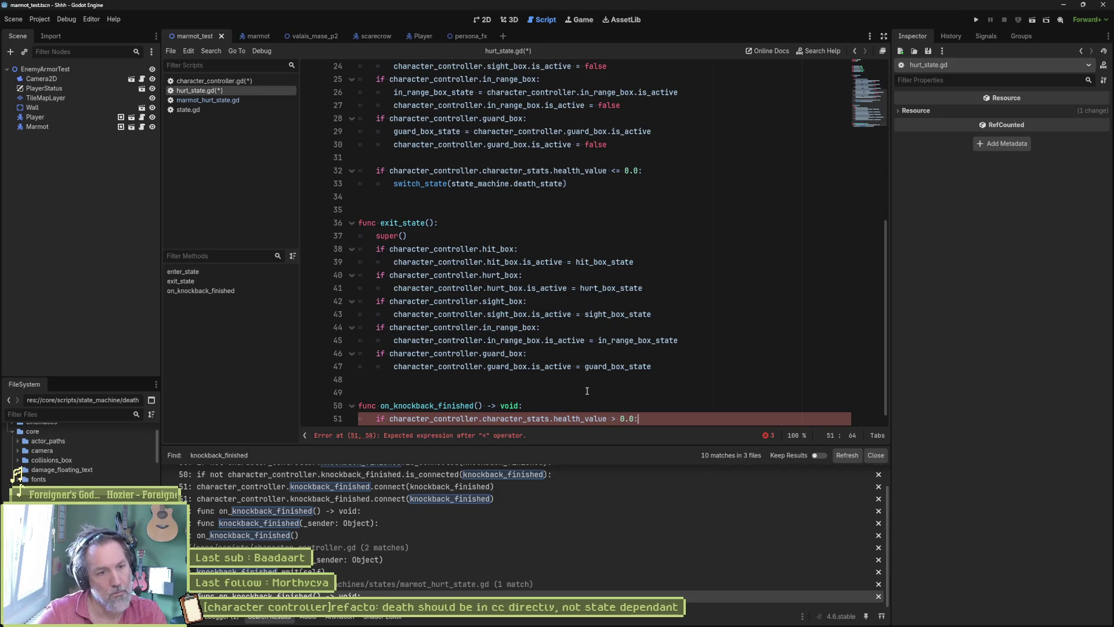
{"action": "scroll", "coordinate": [382, 409], "scroll_direction": "down", "scroll_amount": 1}
{"action": "left_click", "coordinate": [379, 422]}
{"action": "key", "text": "Tab"}
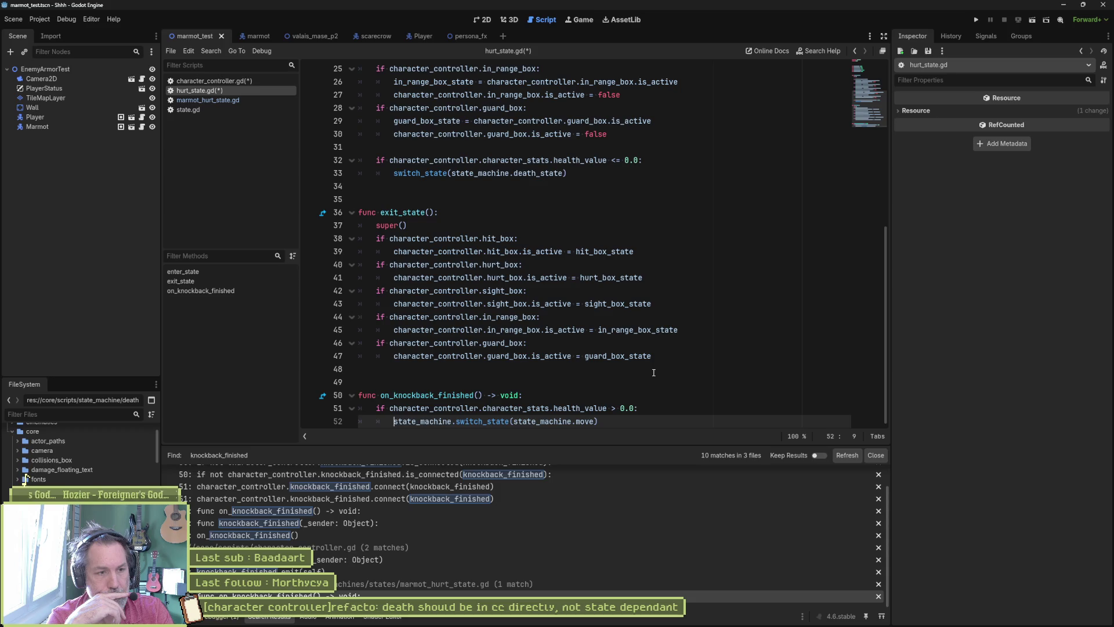
{"action": "key", "text": "ctrl+s"}
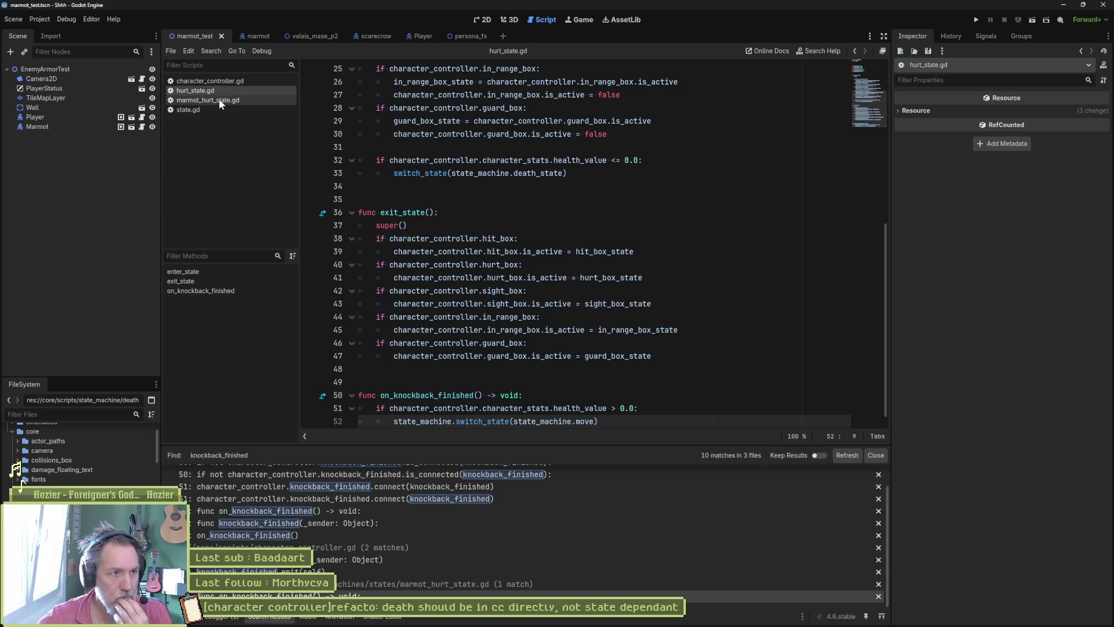
Comment out the knockback handler on lines 6–7 of marmot_hurt_state.gd, save, and run the scene with F6.
{"action": "left_click", "coordinate": [220, 101]}
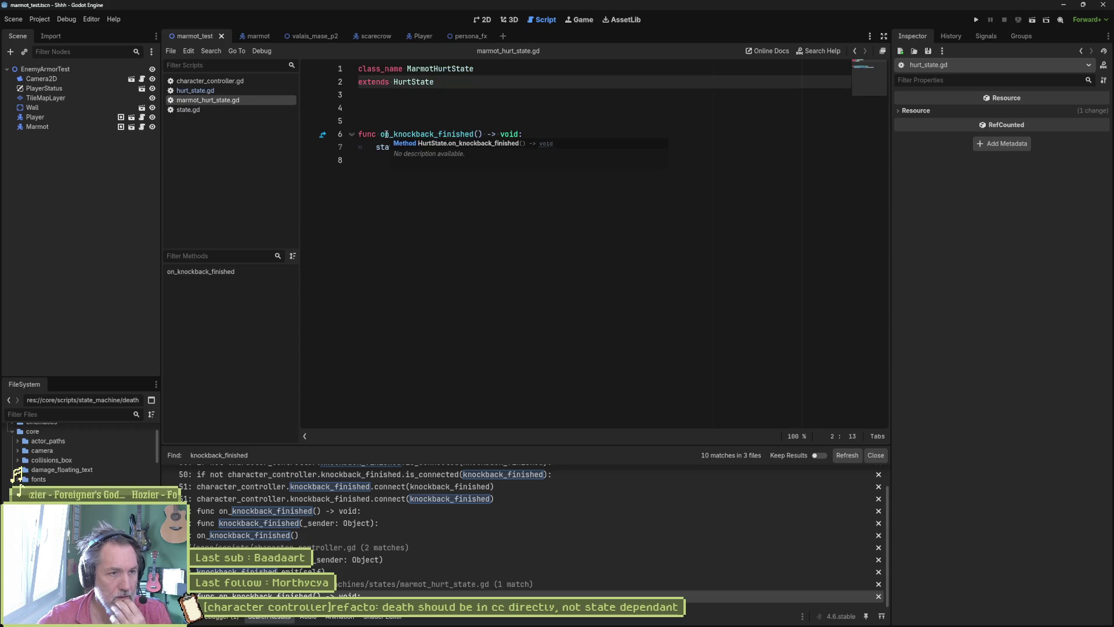
{"action": "left_click_drag", "start_coordinate": [387, 135], "coordinate": [386, 146]}
{"action": "key", "text": "ctrl+k"}
{"action": "key", "text": "ctrl+s"}
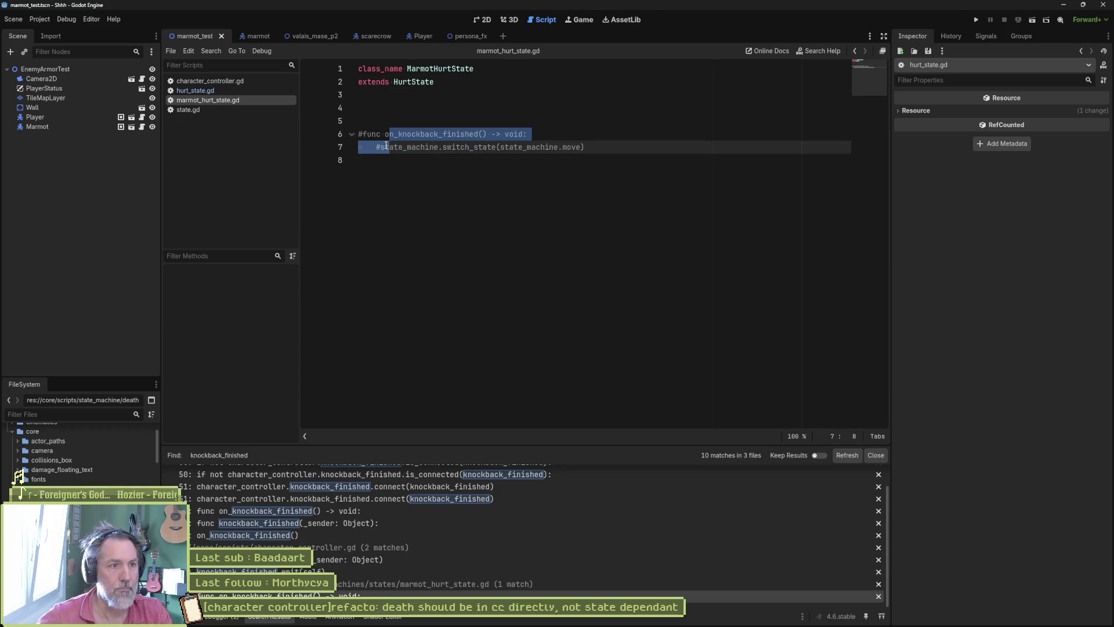
{"action": "key", "text": "F6"}
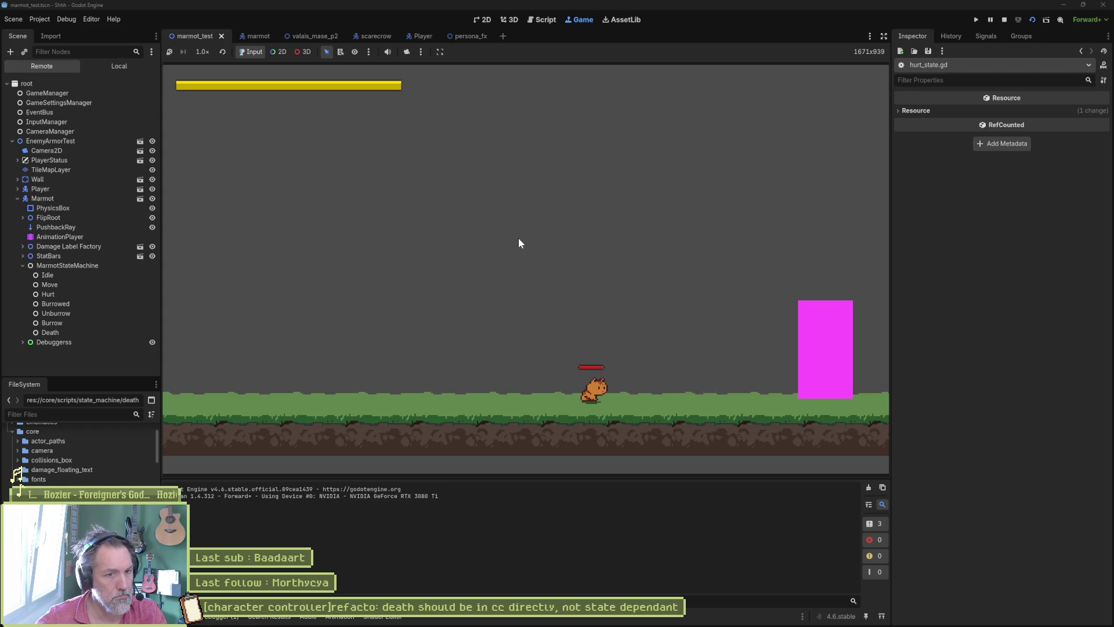
Walk the player right and attack, then stop, relaunch, and stop the test scene again.
{"action": "key", "text": "Right"}
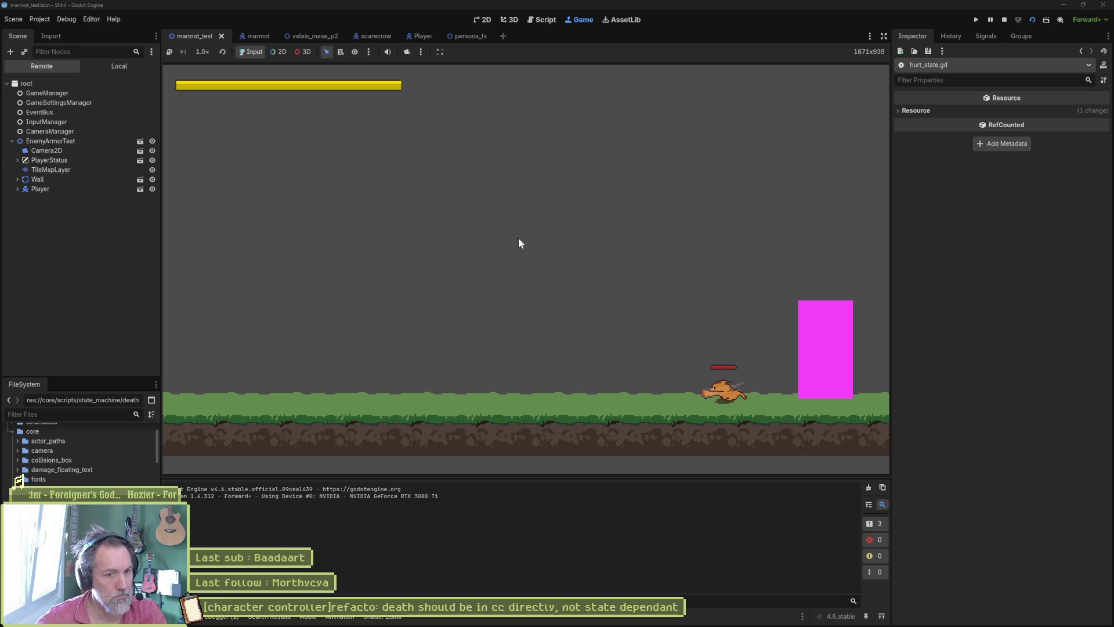
{"action": "key", "text": "space"}
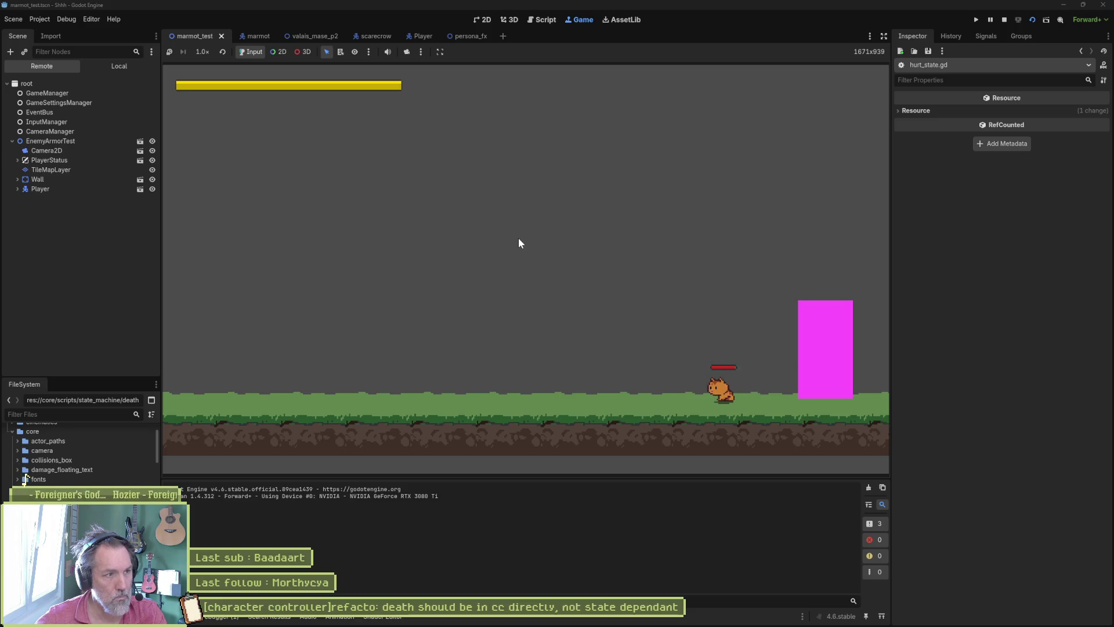
{"action": "key", "text": "F8"}
{"action": "key", "text": "F6"}
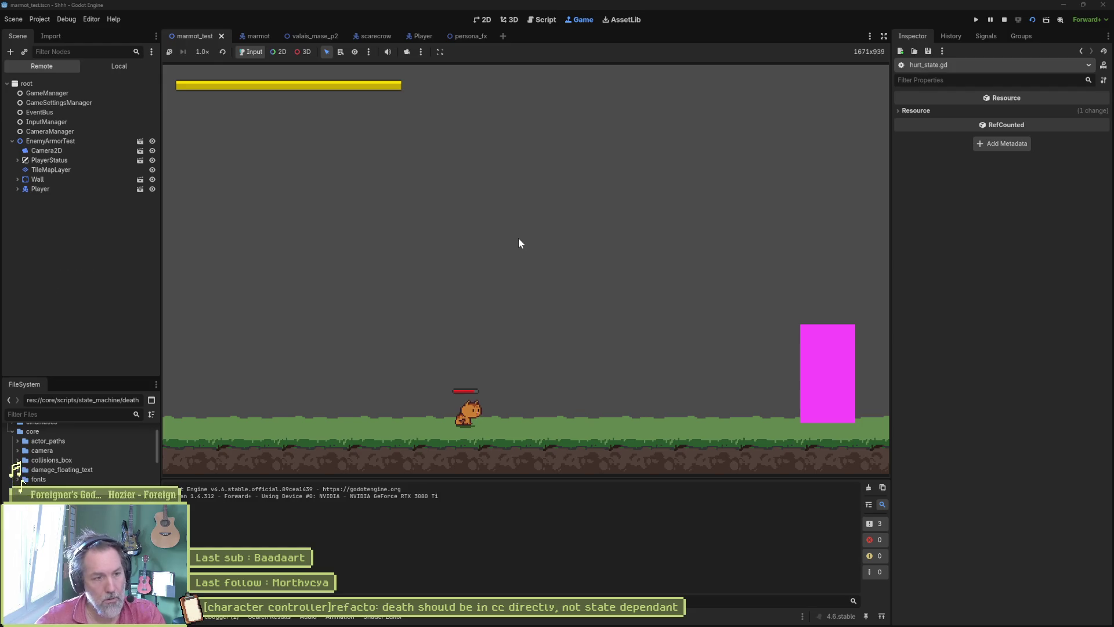
{"action": "key", "text": "F8"}
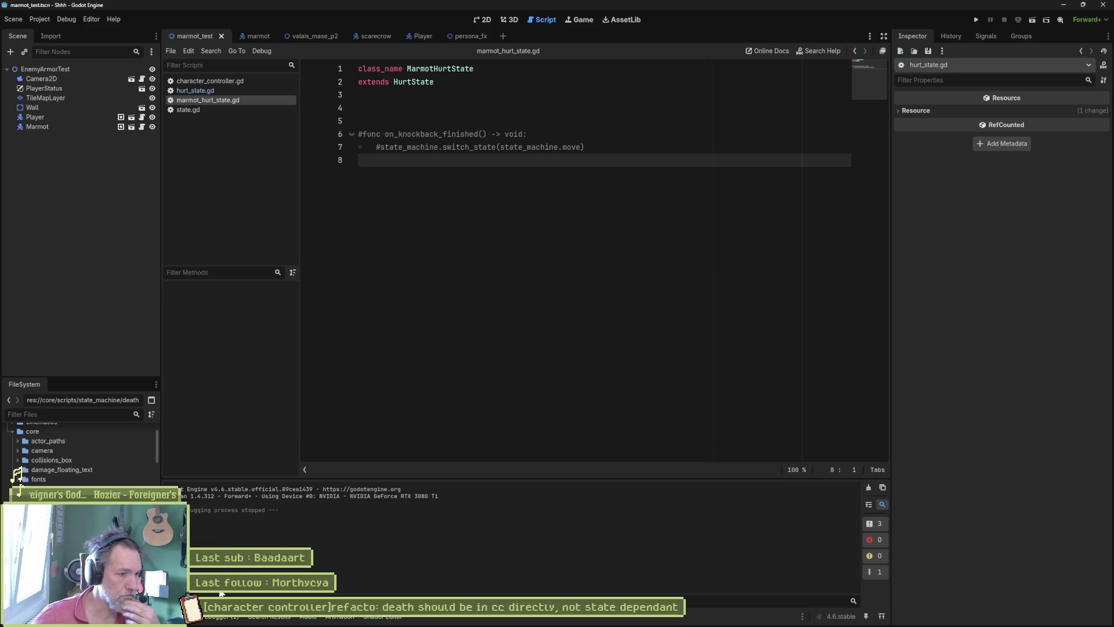
Jump from the Errors list's UNUSED_SIGNAL warning to the dead signal line, clearing stray typed letters.
{"action": "left_click", "coordinate": [221, 616]}
{"action": "left_click", "coordinate": [233, 469]}
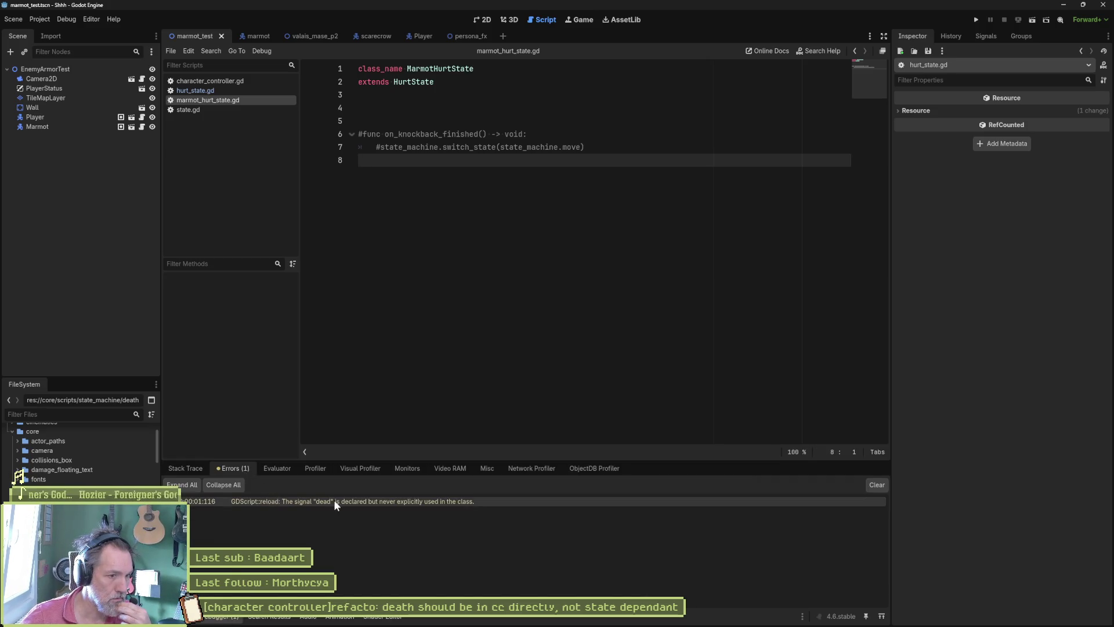
{"action": "mouse_move", "coordinate": [396, 500]}
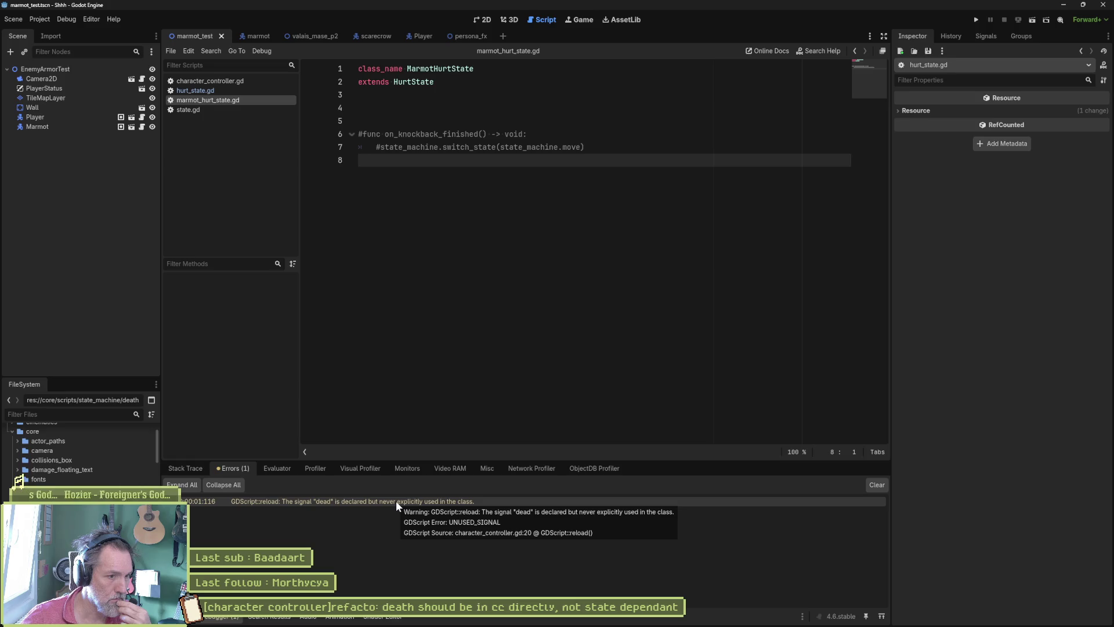
{"action": "double_click", "coordinate": [395, 500]}
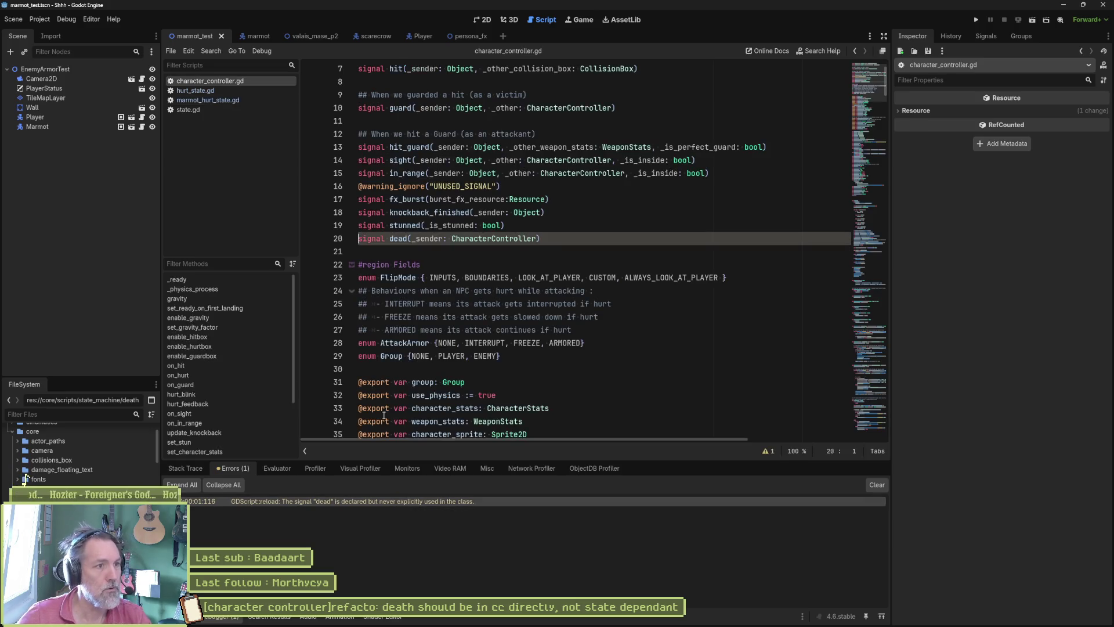
{"action": "type", "text": "Peven"}
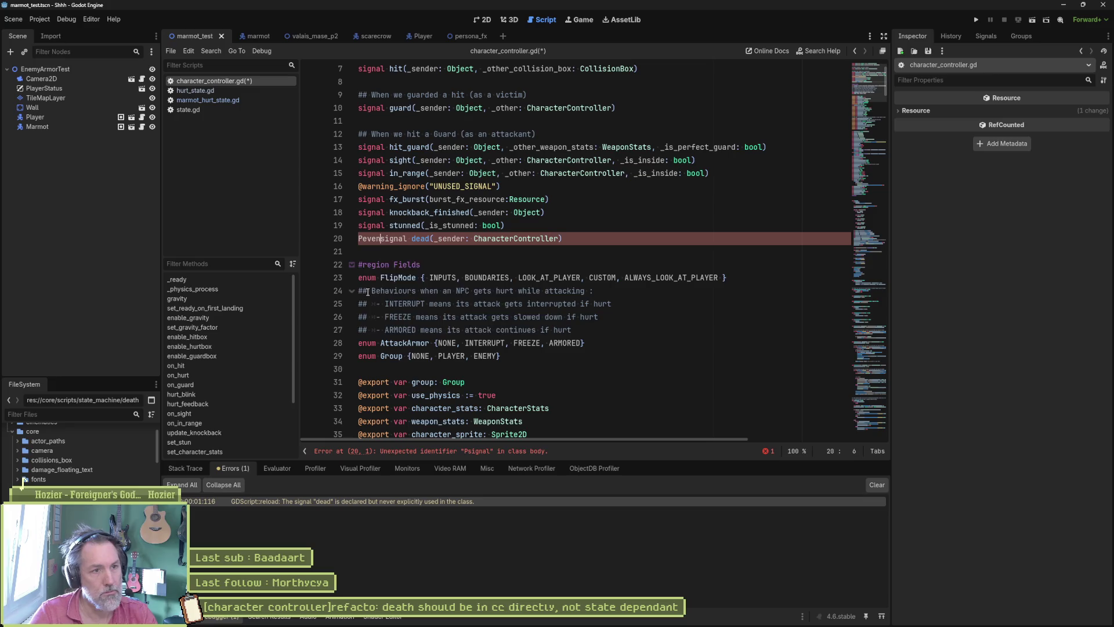
{"action": "key", "text": "BackSpace"}
{"action": "key", "text": "BackSpace"}
{"action": "key", "text": "BackSpace"}
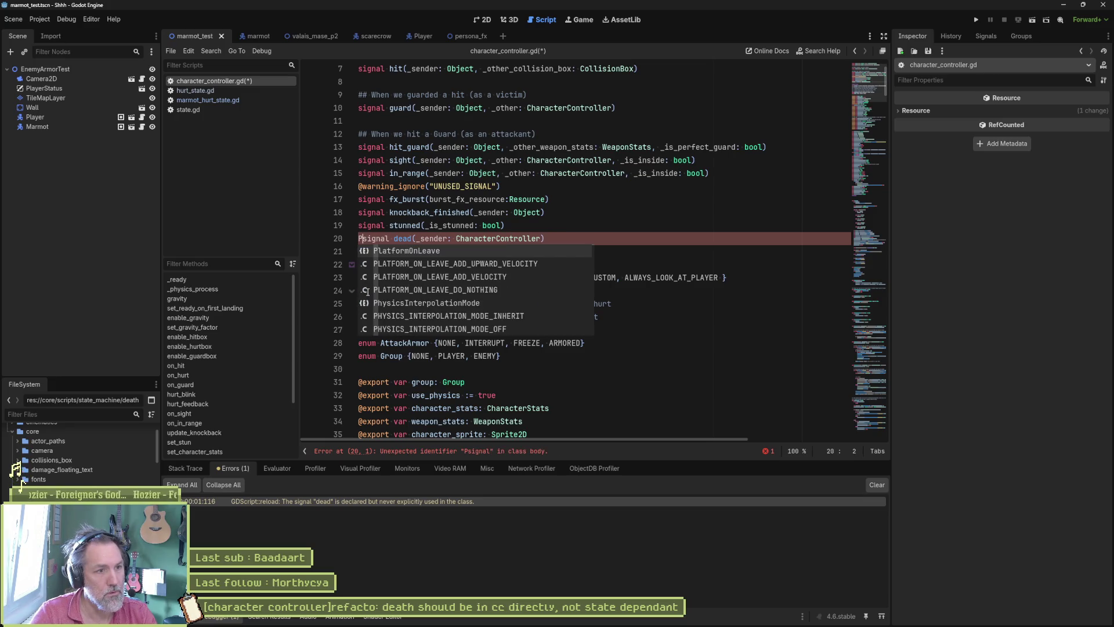
{"action": "triple_click", "coordinate": [705, 191]}
{"action": "key", "text": "ctrl+c"}
{"action": "left_click", "coordinate": [610, 225]}
{"action": "key", "text": "Return"}
{"action": "key", "text": "ctrl+v"}
{"action": "key", "text": "ctrl+s"}
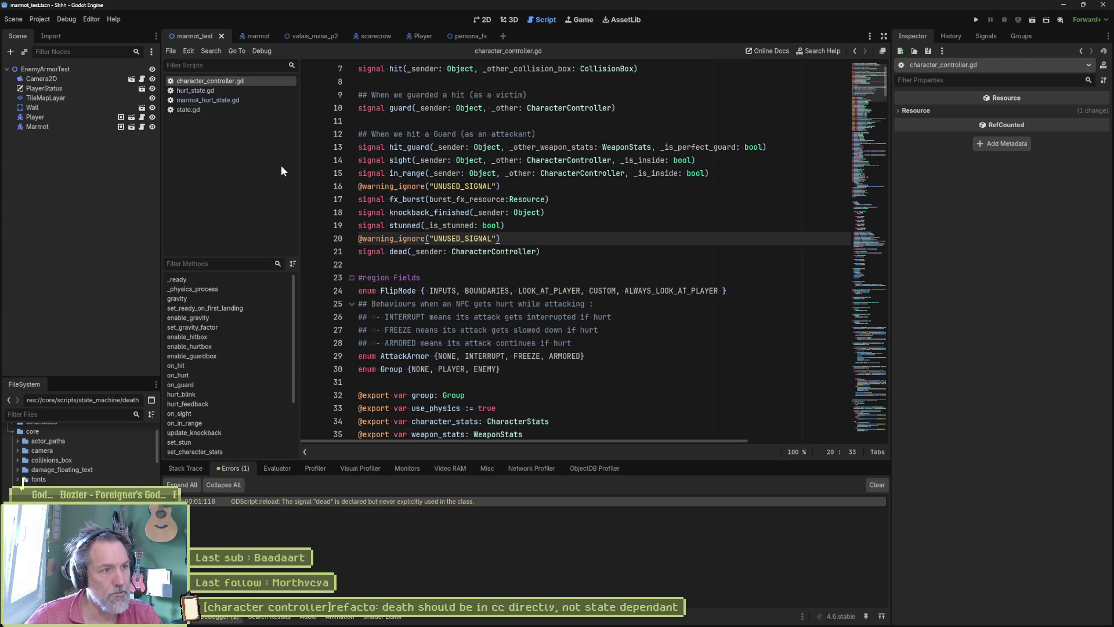
{"action": "left_click", "coordinate": [201, 92]}
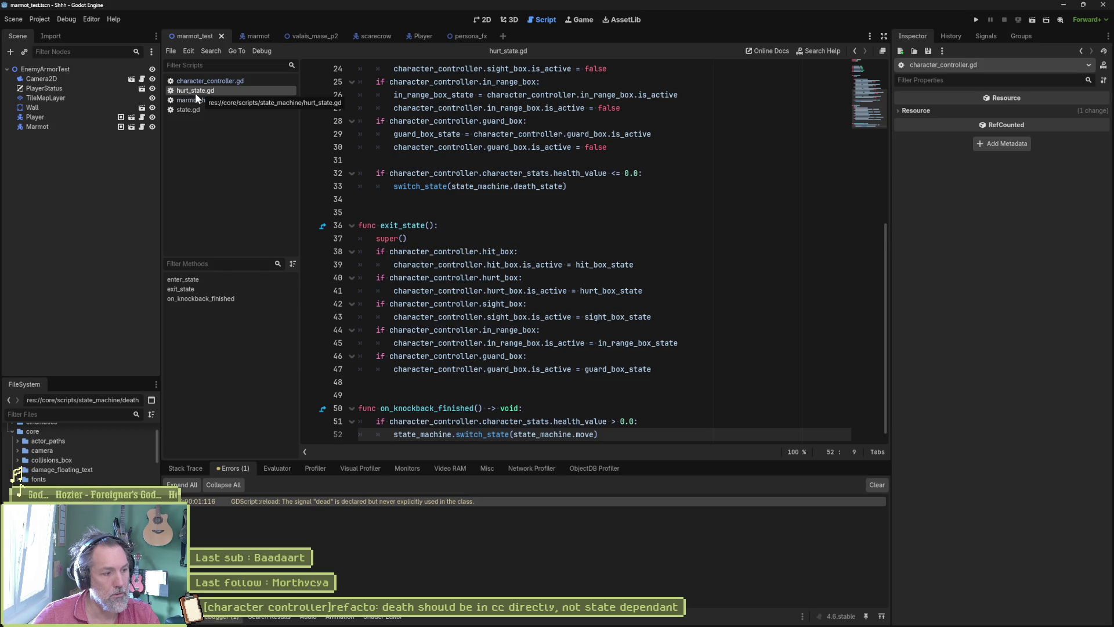
Go to on_hurt in character_controller.gd and follow its set_character_stats call to the definition.
{"action": "left_click", "coordinate": [227, 86]}
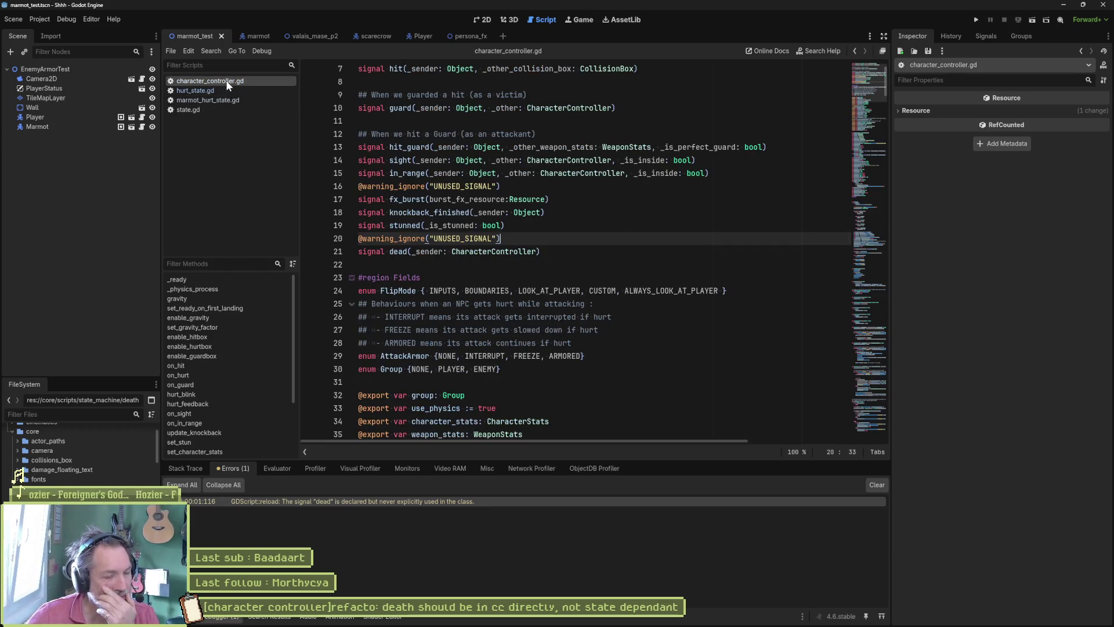
{"action": "left_click", "coordinate": [184, 376]}
{"action": "scroll", "coordinate": [413, 298], "scroll_direction": "down", "scroll_amount": 1}
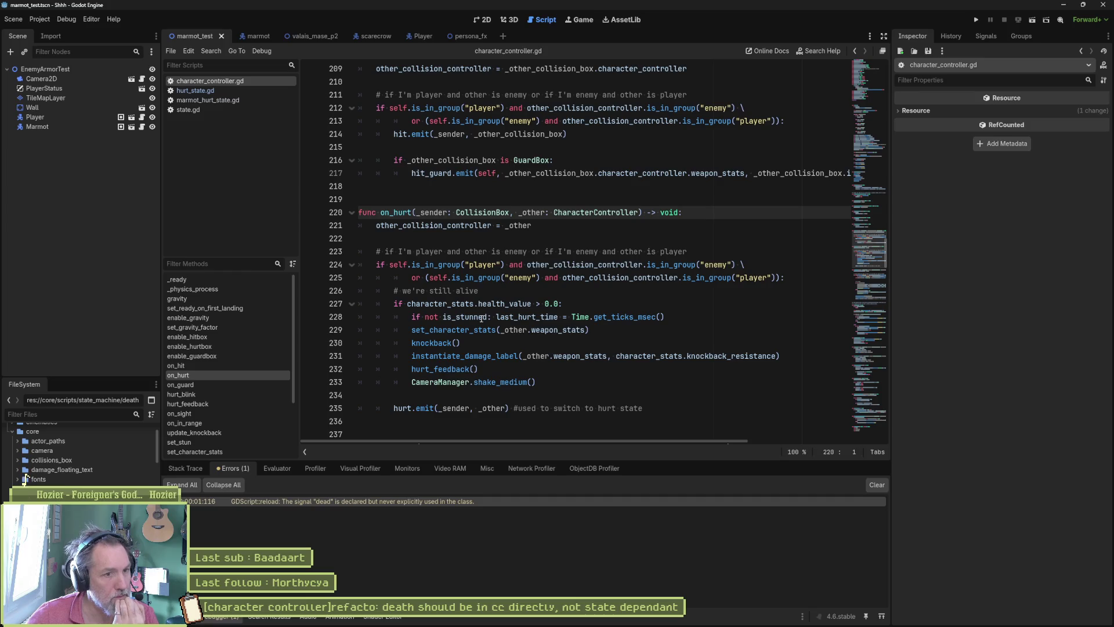
{"action": "left_click", "coordinate": [468, 330]}
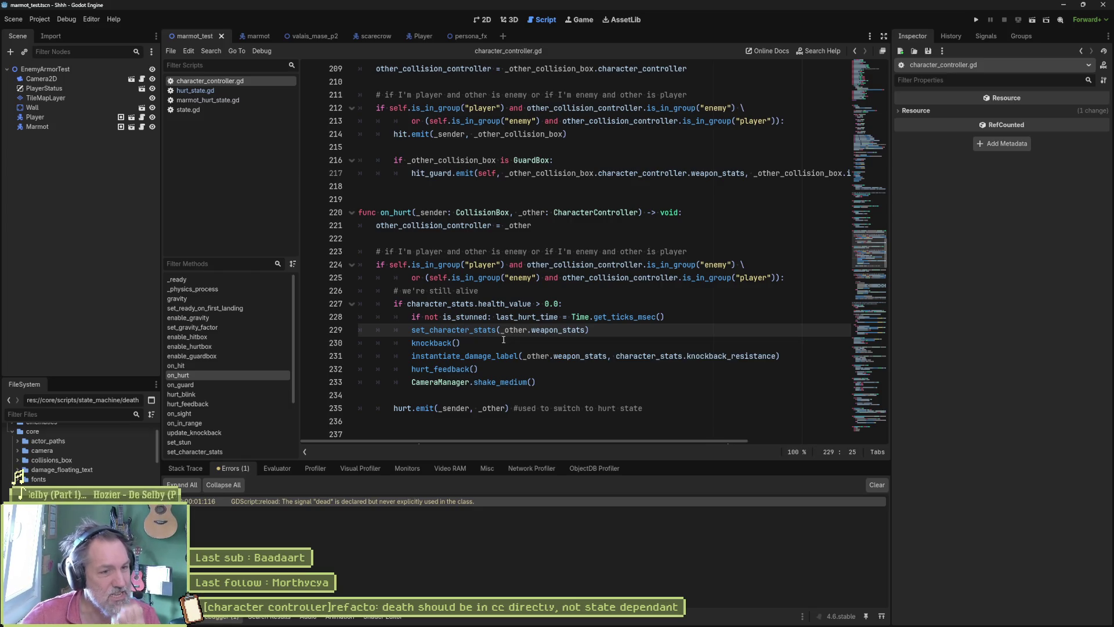
{"action": "left_click", "coordinate": [469, 331], "text": "ctrl"}
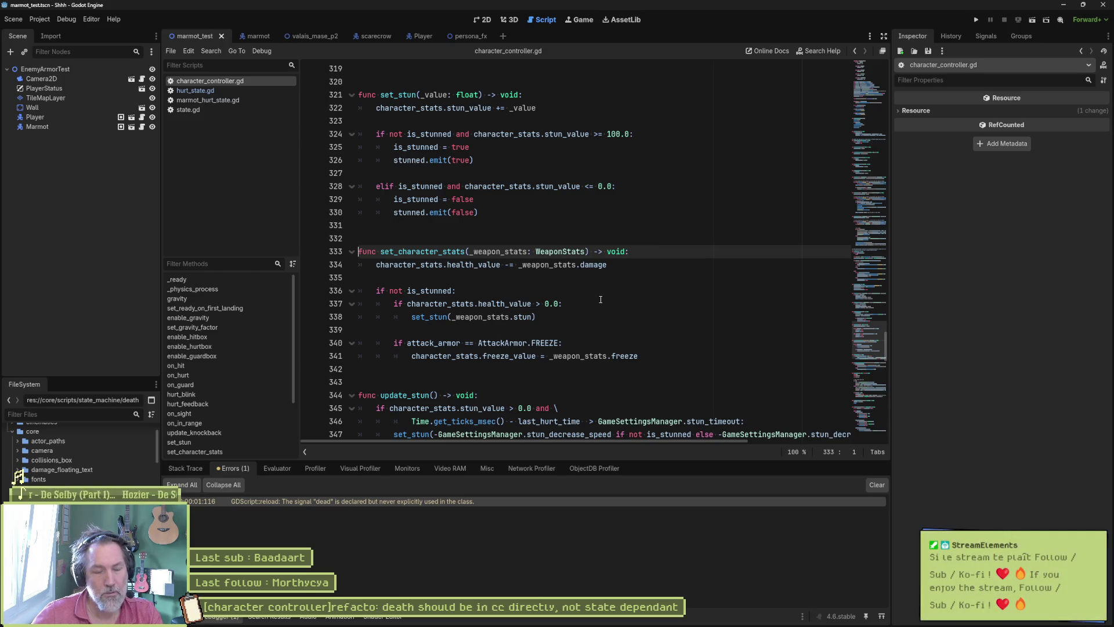
Move the set_character_stats call above on_hurt's health check, outdent it, save, and run the scene.
{"action": "key", "text": "alt+Left"}
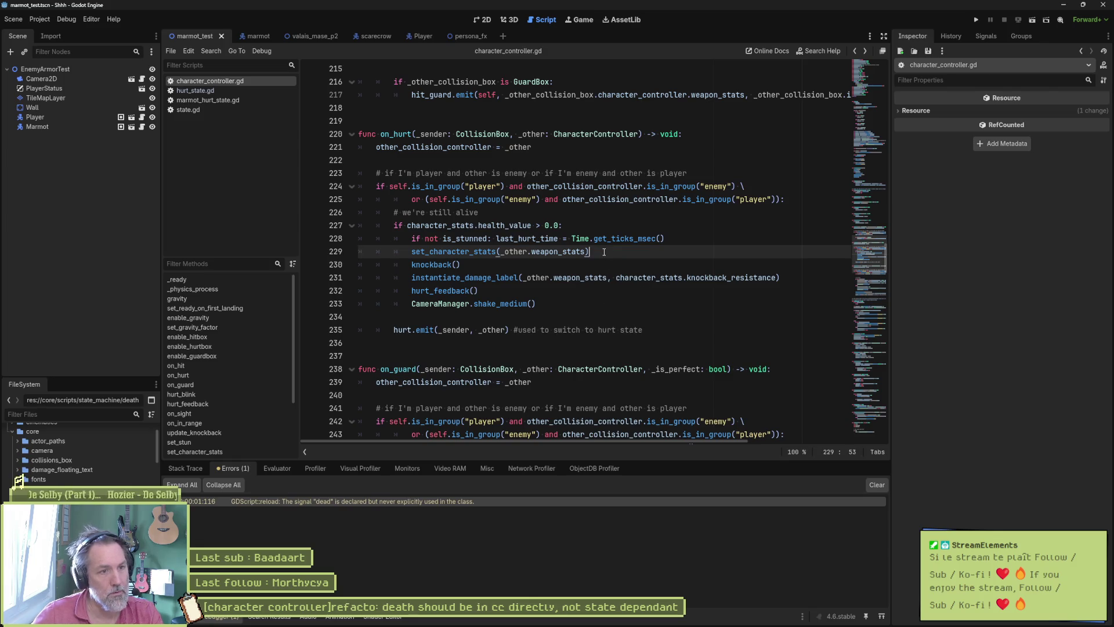
{"action": "key", "text": "End"}
{"action": "key", "text": "alt+Up"}
{"action": "key", "text": "alt+Up"}
{"action": "key", "text": "alt+Up"}
{"action": "key", "text": "shift+Tab"}
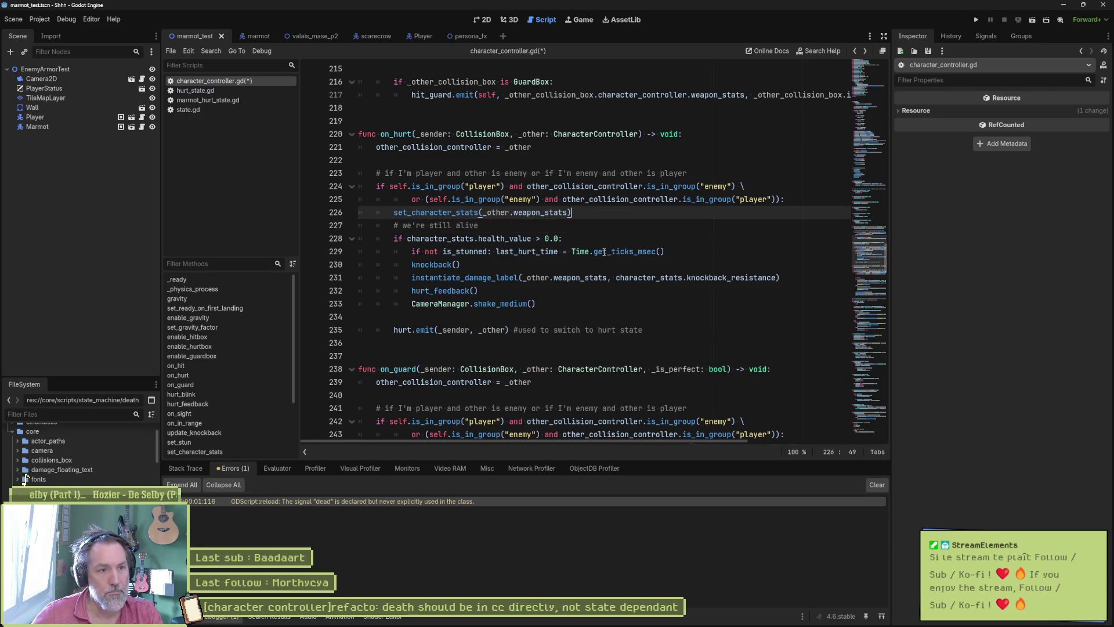
{"action": "key", "text": "Return"}
{"action": "key", "text": "ctrl+s"}
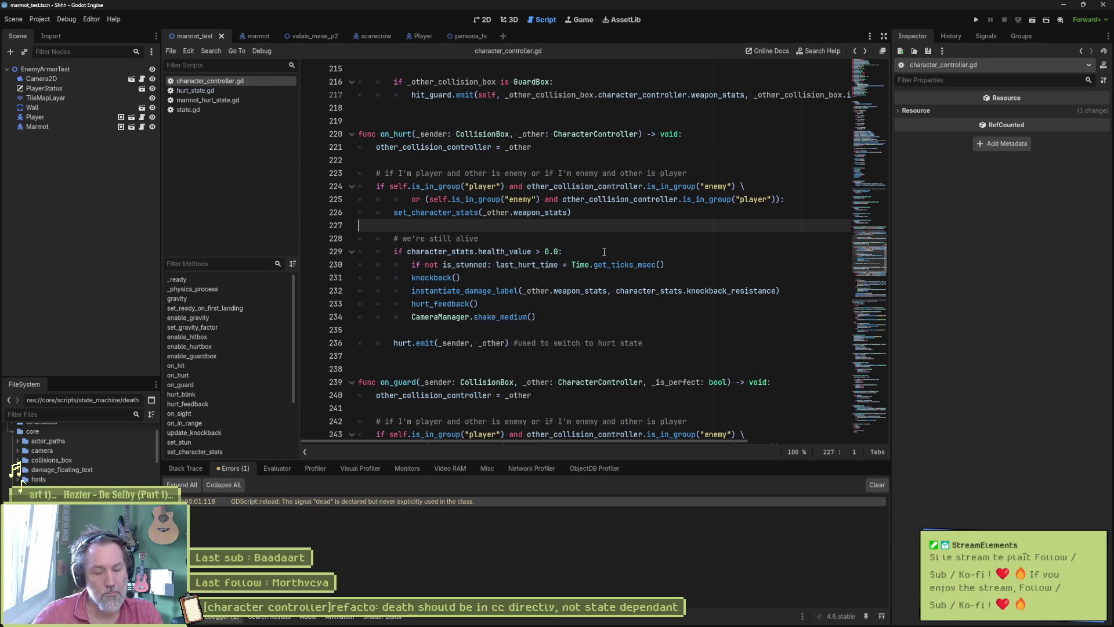
{"action": "key", "text": "F6"}
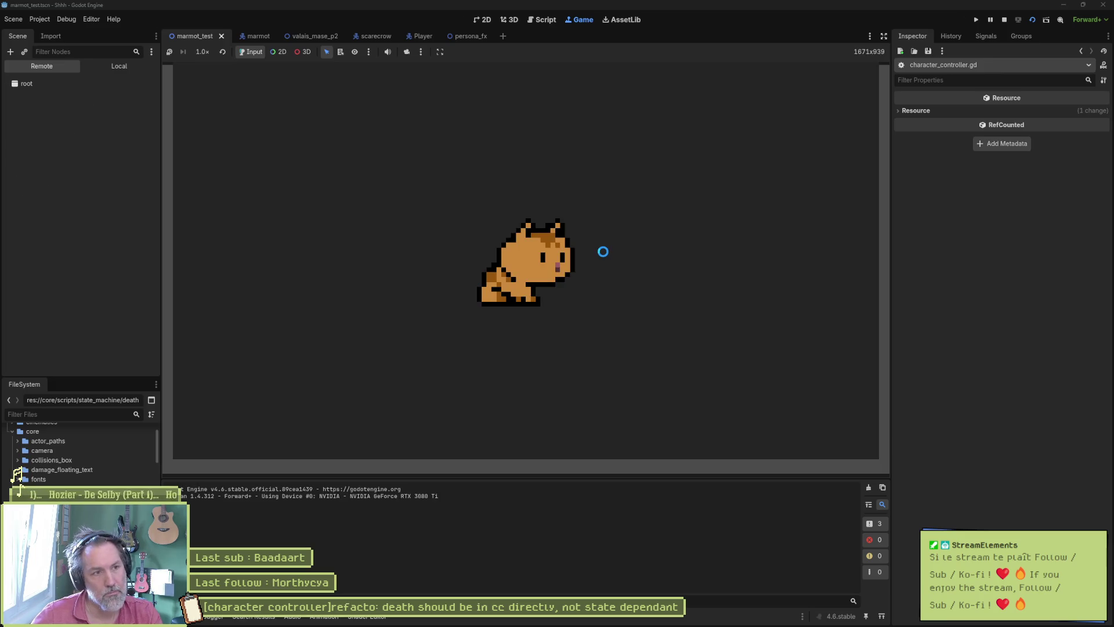
Walk the player right toward the marmot, then stop the test run.
{"action": "key", "text": "Right"}
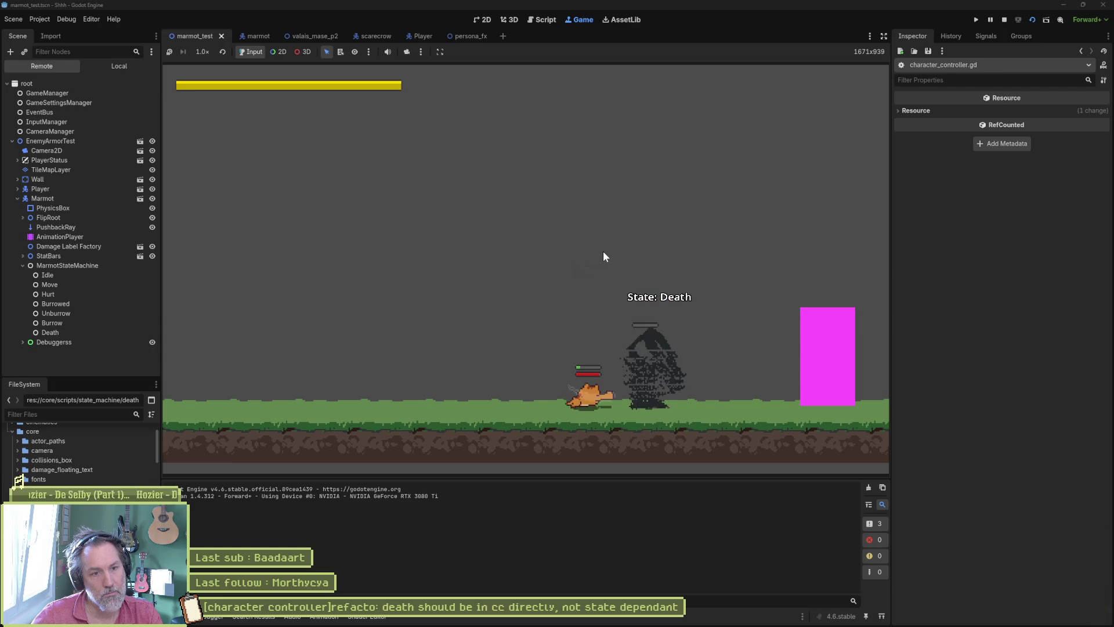
{"action": "key", "text": "F8"}
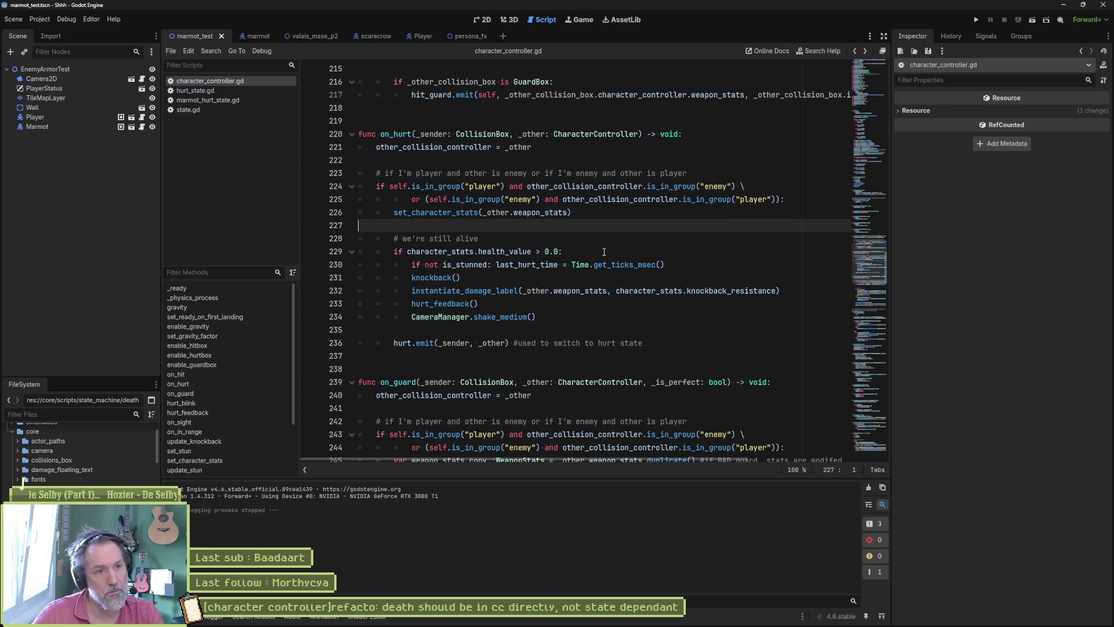
Comment out the if health check on line 229 and outdent lines 230–234 beneath it.
{"action": "left_click_drag", "start_coordinate": [604, 252], "coordinate": [404, 255]}
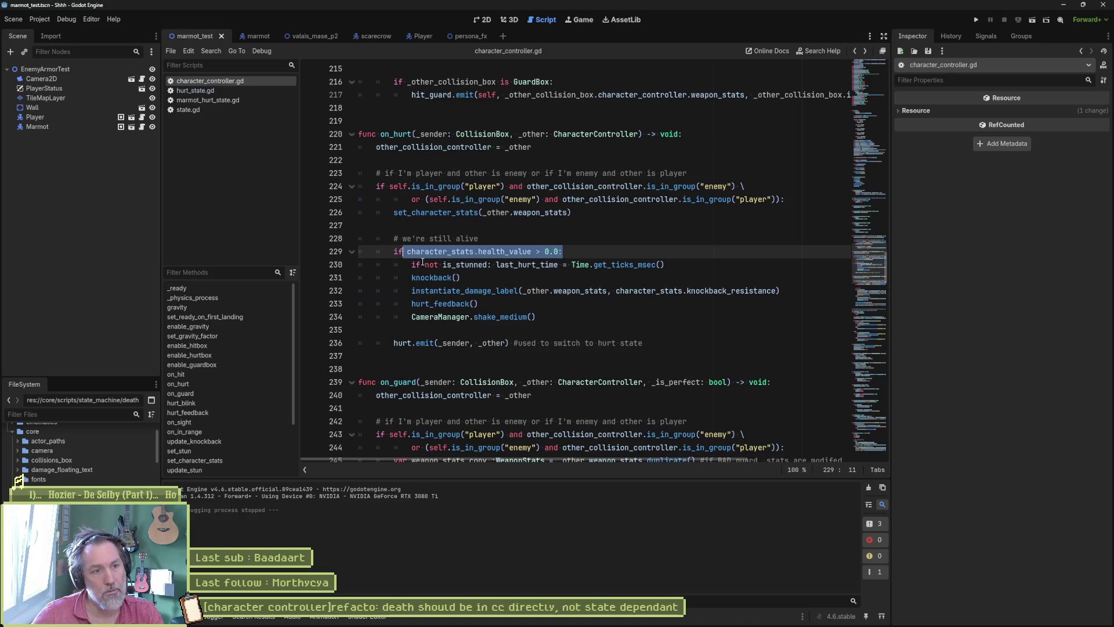
{"action": "left_click", "coordinate": [395, 254]}
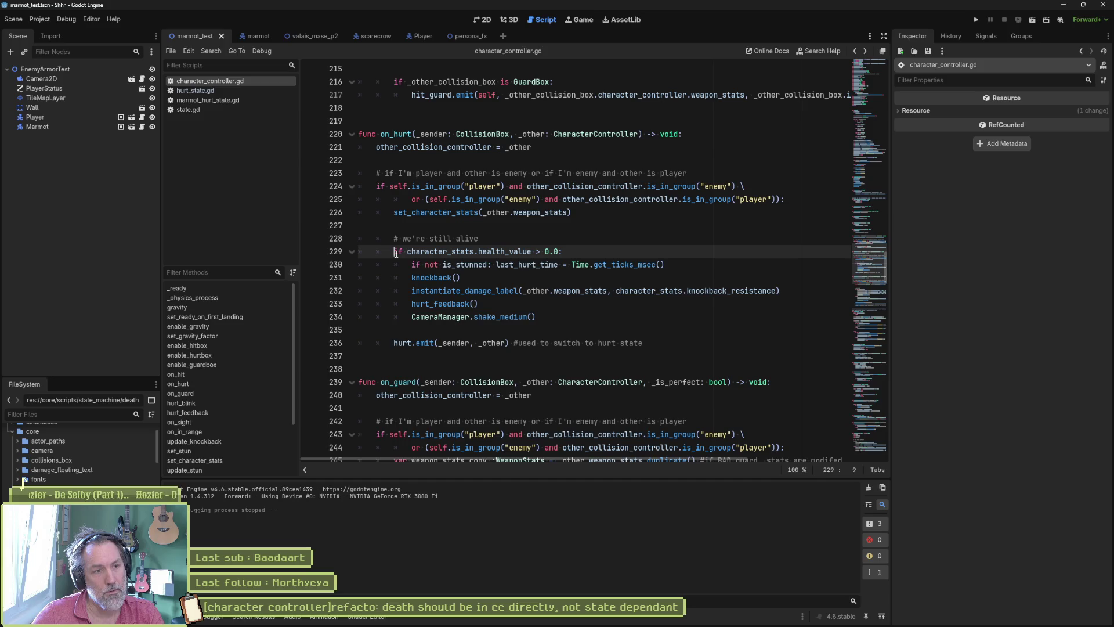
{"action": "type", "text": "#"}
{"action": "left_click_drag", "start_coordinate": [420, 269], "coordinate": [435, 317]}
{"action": "key", "text": "shift+Tab"}
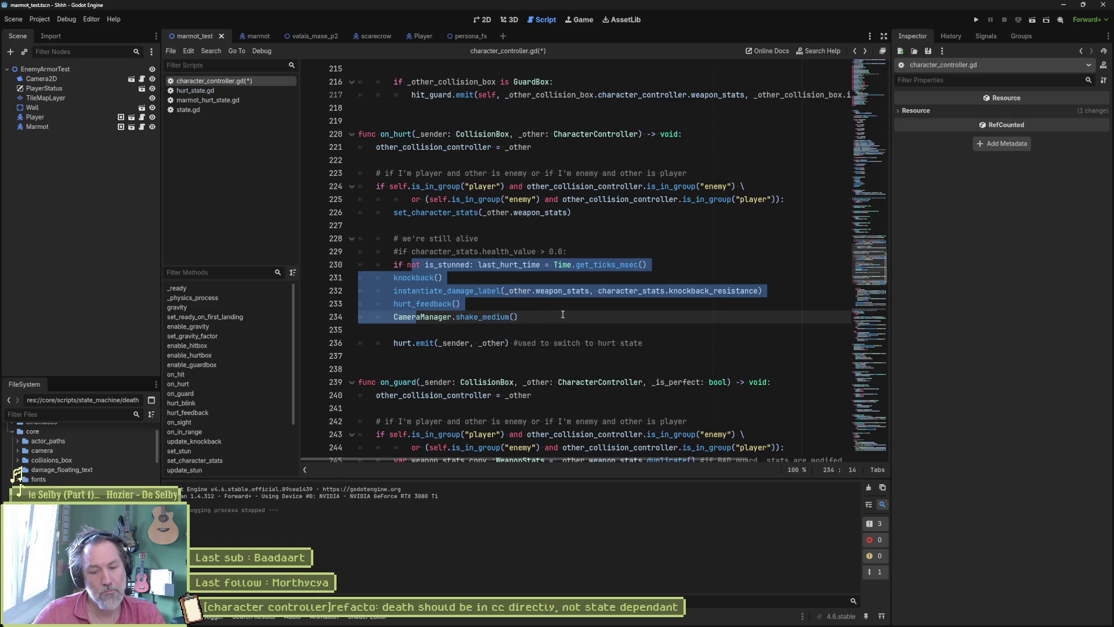
Run the scene to test the change, then stop it.
{"action": "key", "text": "F6"}
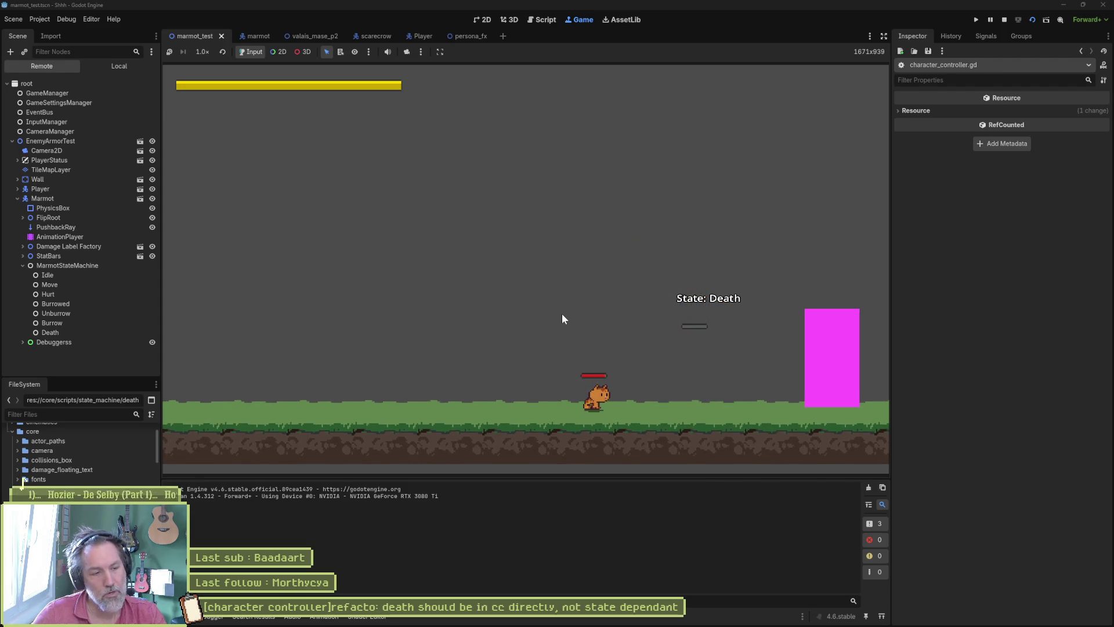
{"action": "key", "text": "F8"}
{"action": "left_click", "coordinate": [500, 253]}
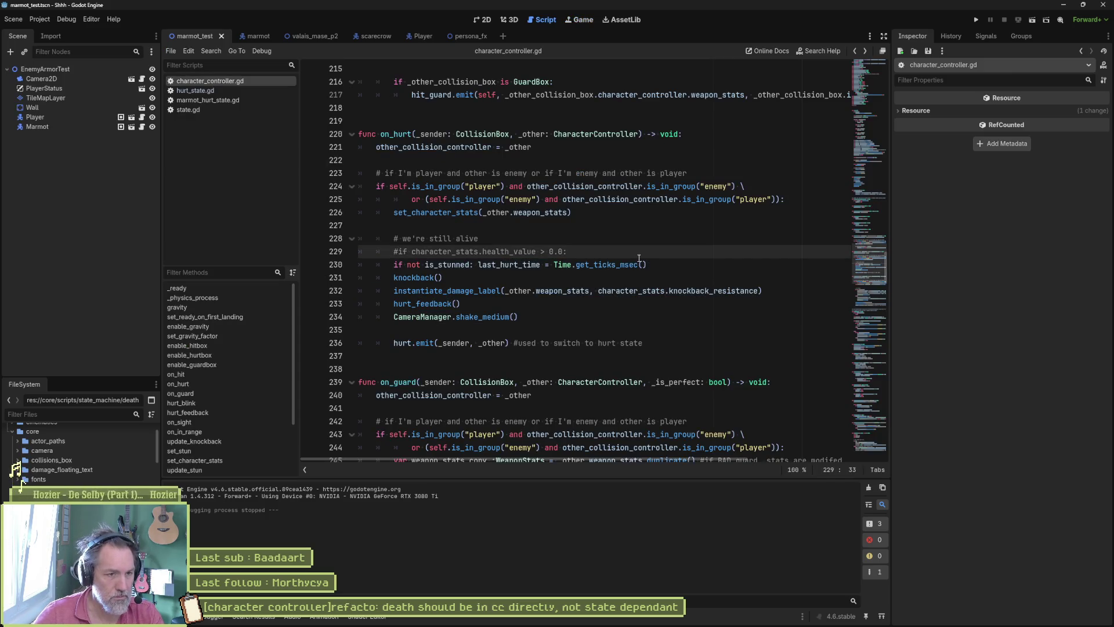
{"action": "left_click", "coordinate": [534, 238]}
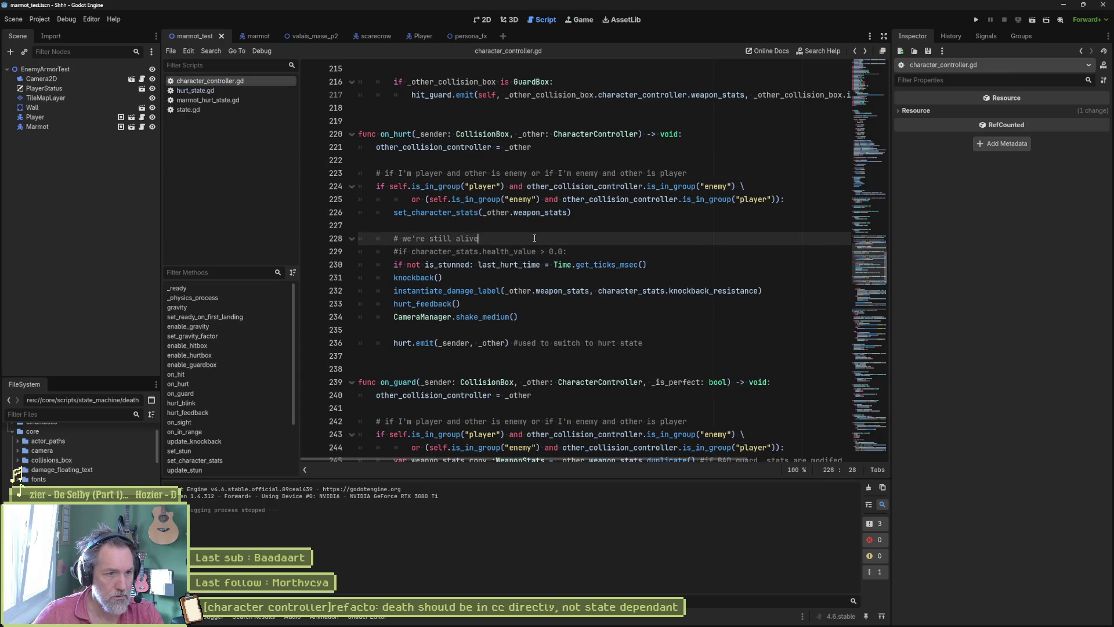
{"action": "key", "text": "ctrl+shift+k"}
{"action": "key", "text": "ctrl+shift+k"}
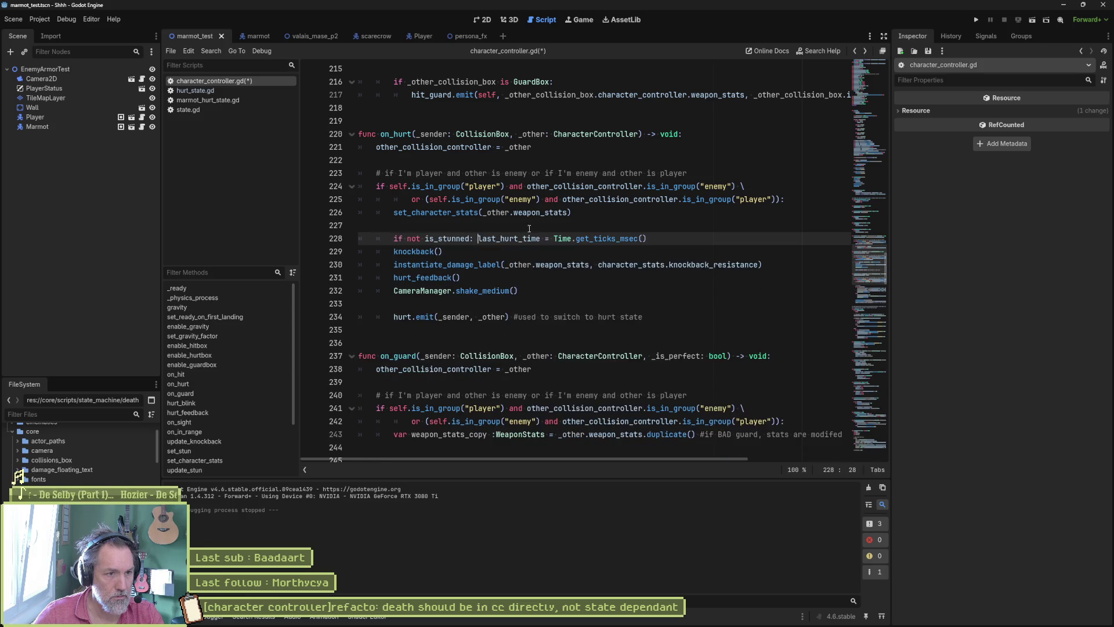
{"action": "key", "text": "Up"}
{"action": "key", "text": "ctrl+shift+k"}
{"action": "left_click", "coordinate": [462, 294]}
{"action": "key", "text": "ctrl+shift+k"}
{"action": "key", "text": "ctrl+s"}
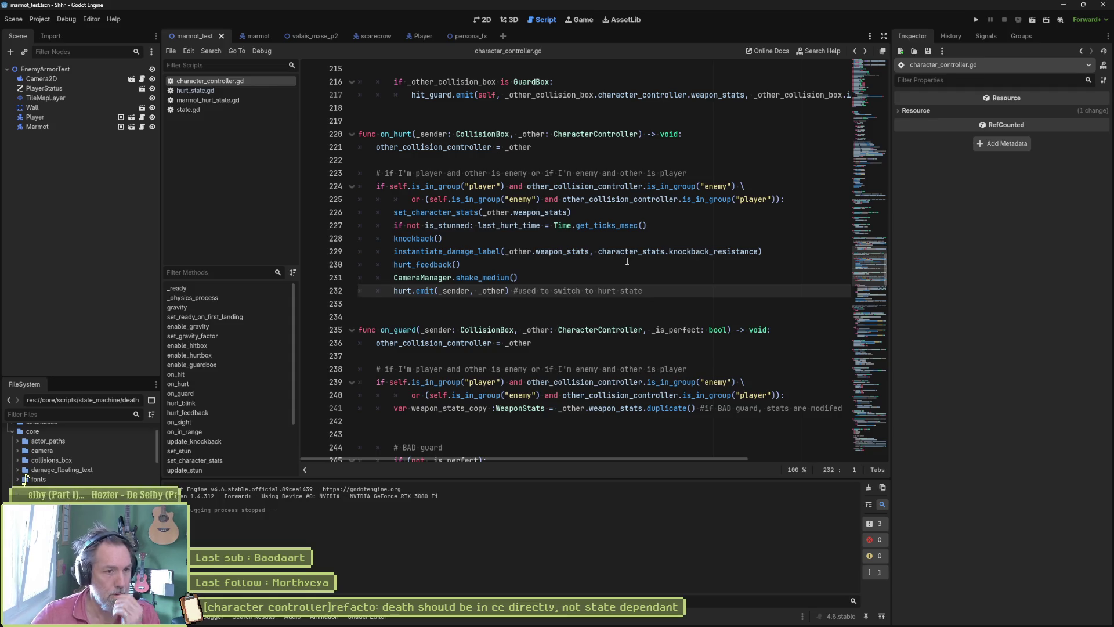
{"action": "left_click", "coordinate": [240, 92]}
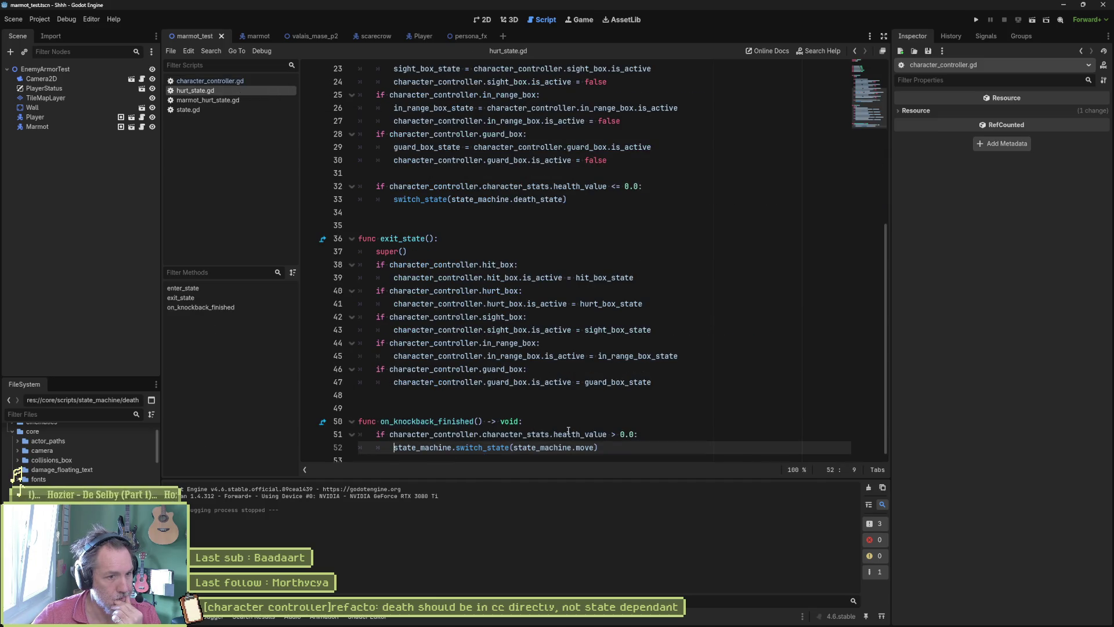
{"action": "left_click", "coordinate": [211, 81]}
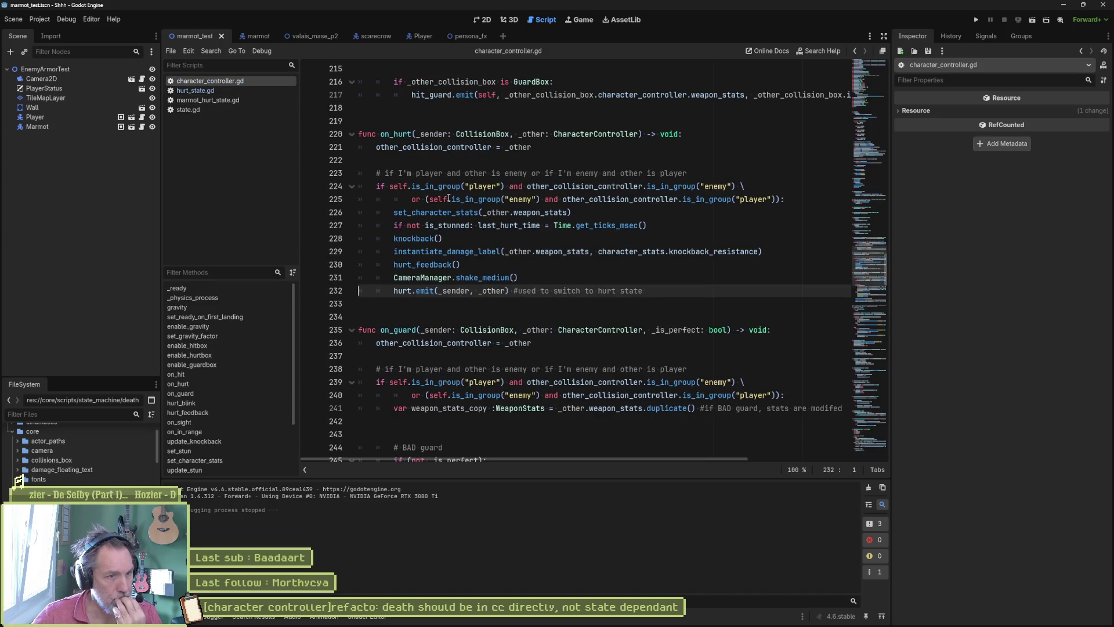
{"action": "double_click", "coordinate": [431, 213]}
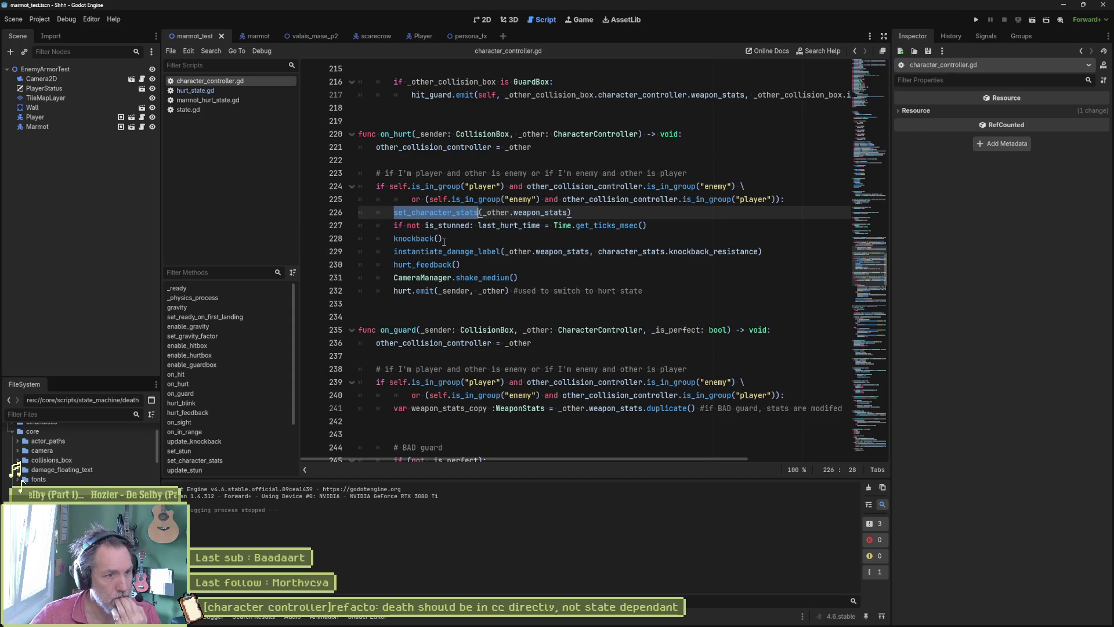
{"action": "double_click", "coordinate": [422, 239]}
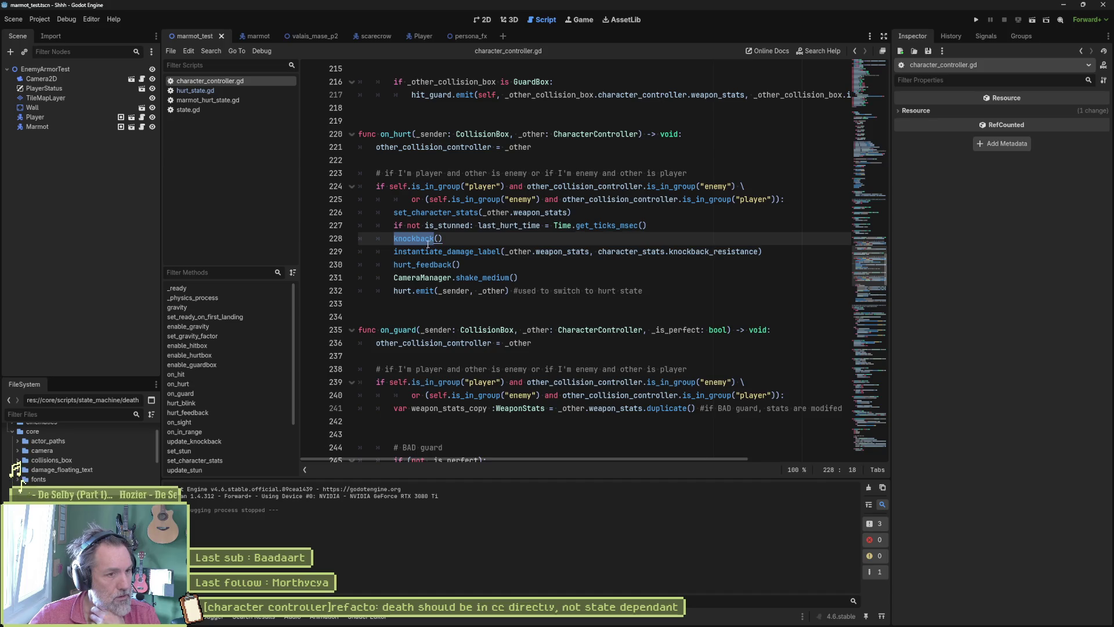
Compare hurt_state.gd's on_knockback_finished with the hurt signal emitted in character_controller.gd's on_hurt.
{"action": "left_click", "coordinate": [184, 91]}
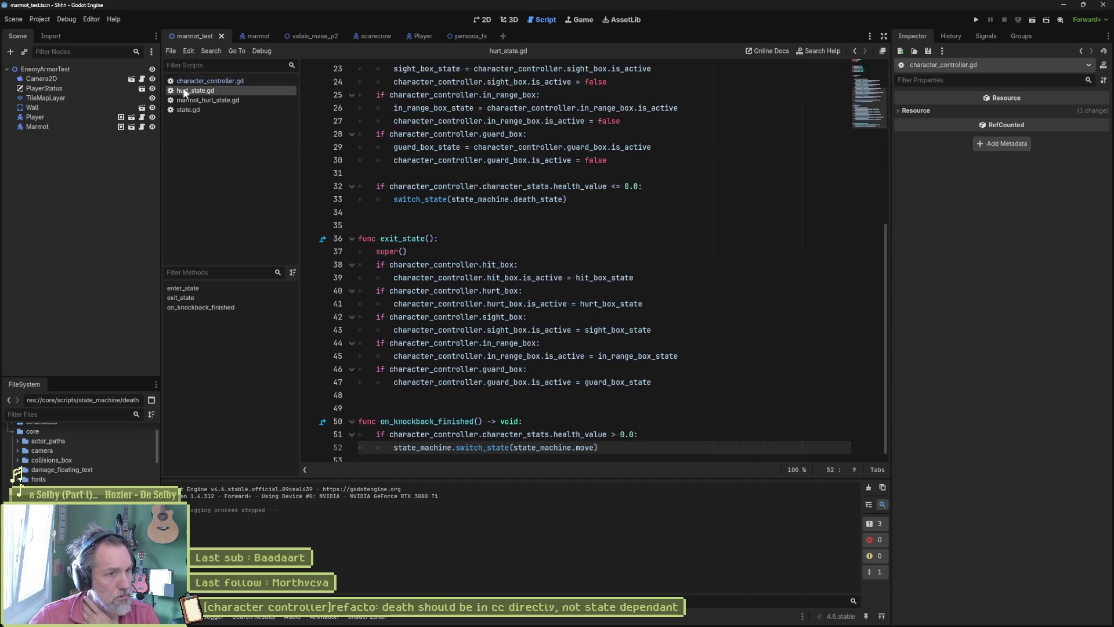
{"action": "double_click", "coordinate": [441, 422]}
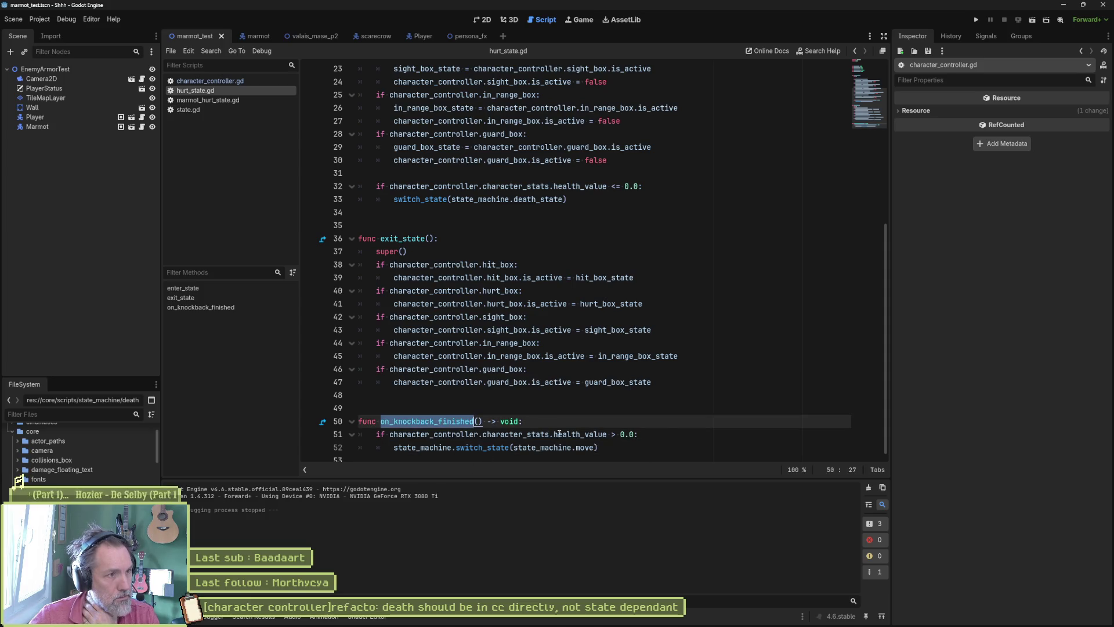
{"action": "left_click", "coordinate": [208, 82]}
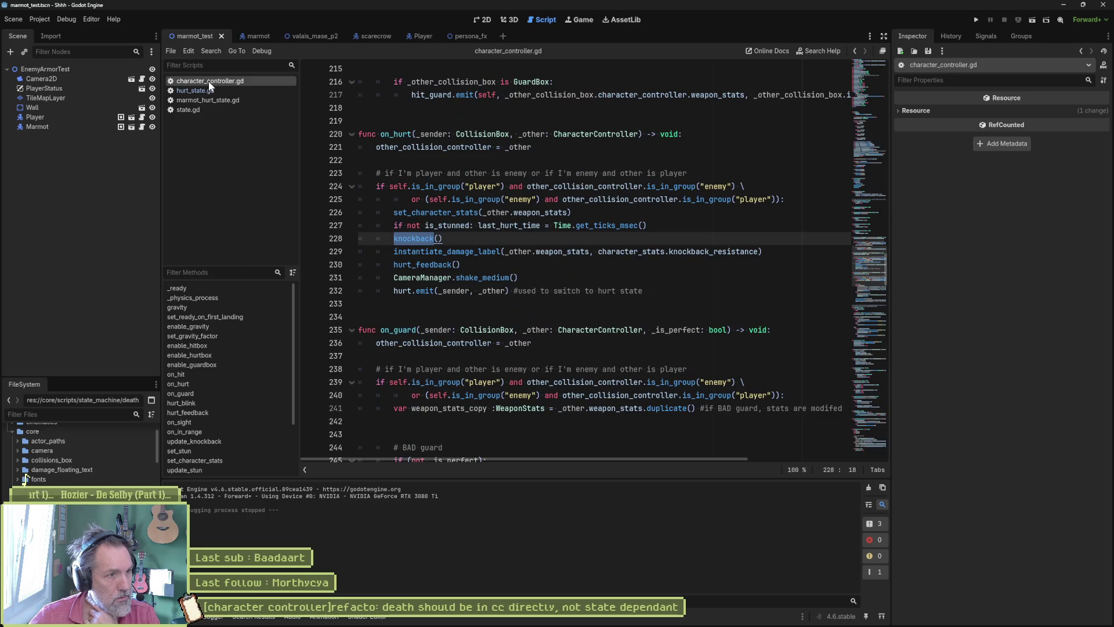
{"action": "double_click", "coordinate": [403, 292]}
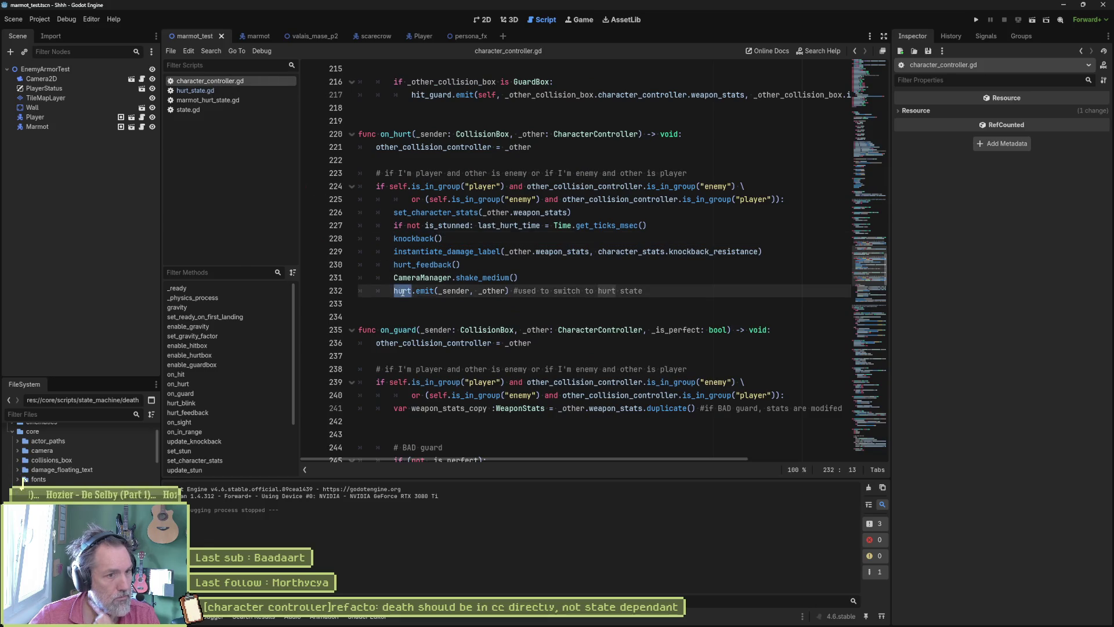
{"action": "left_click", "coordinate": [207, 91]}
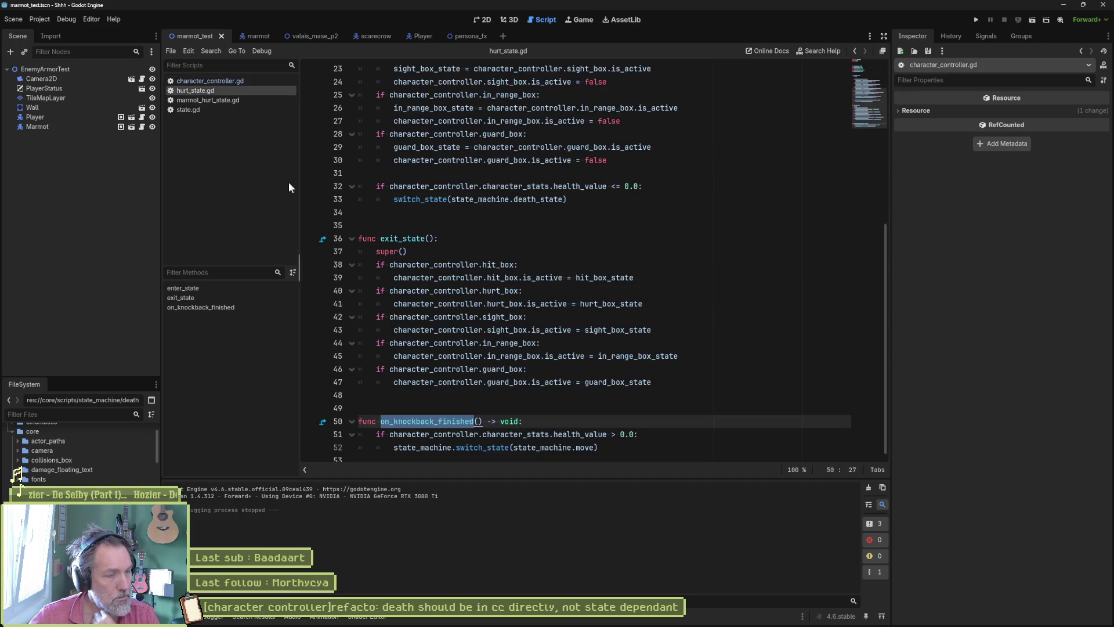
{"action": "left_click", "coordinate": [218, 82]}
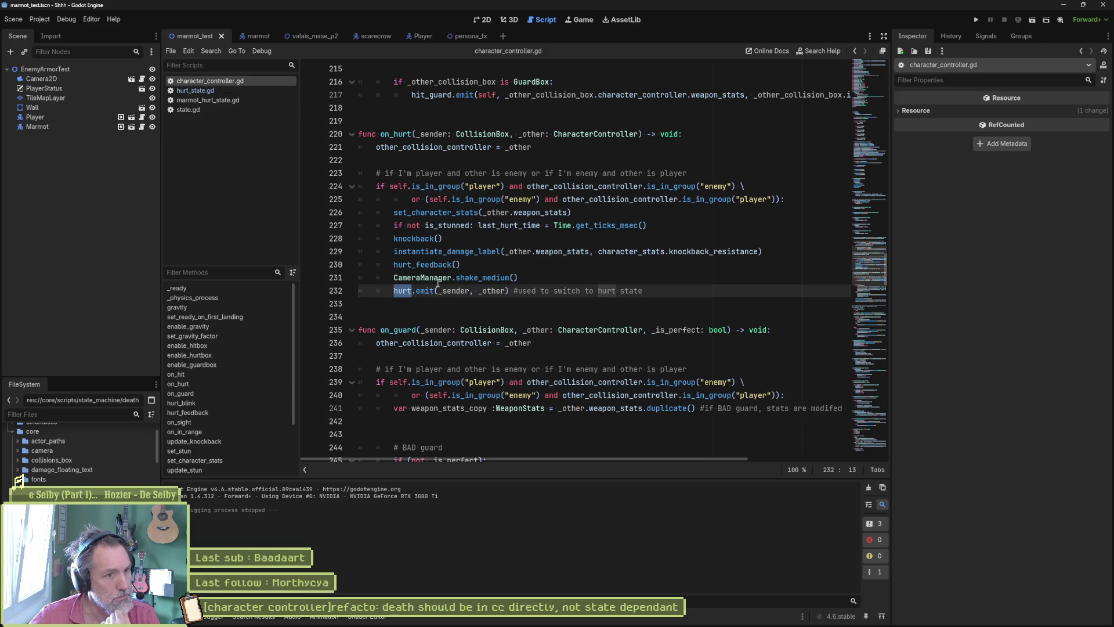
Select the knockback call in on_hurt and jump to the knockback function definition.
{"action": "left_click", "coordinate": [412, 238]}
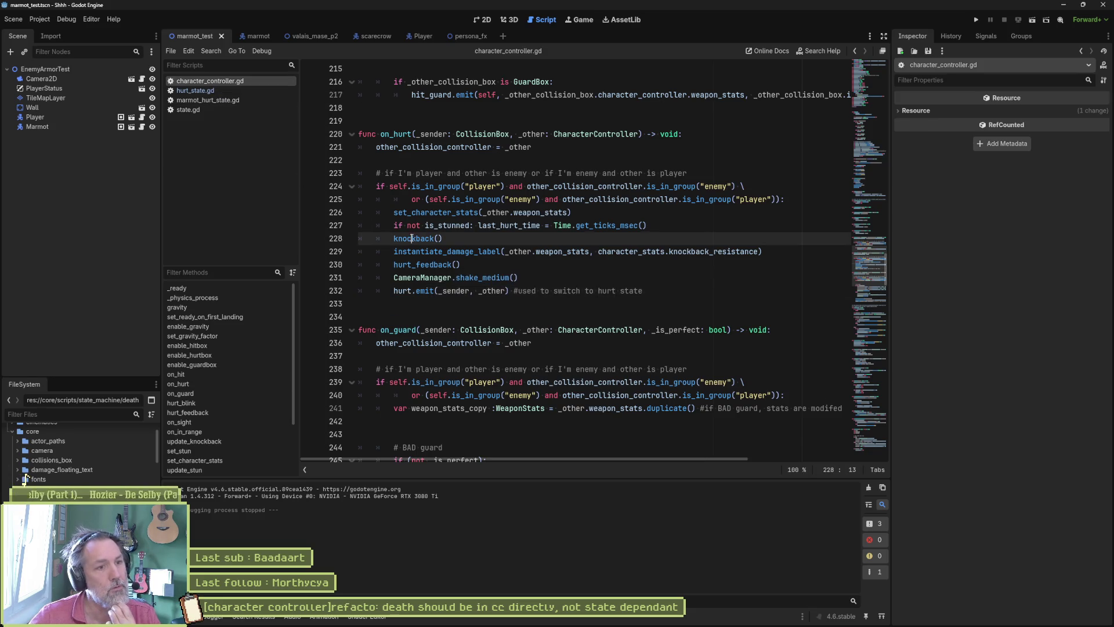
{"action": "double_click", "coordinate": [411, 238]}
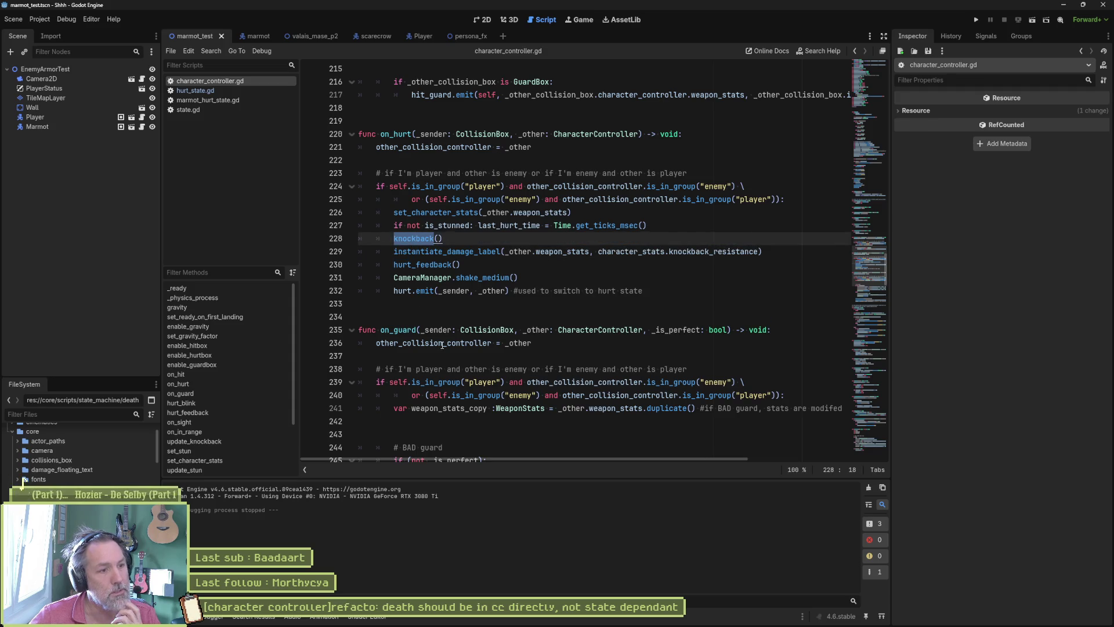
{"action": "scroll", "coordinate": [491, 343], "scroll_direction": "down", "scroll_amount": 6}
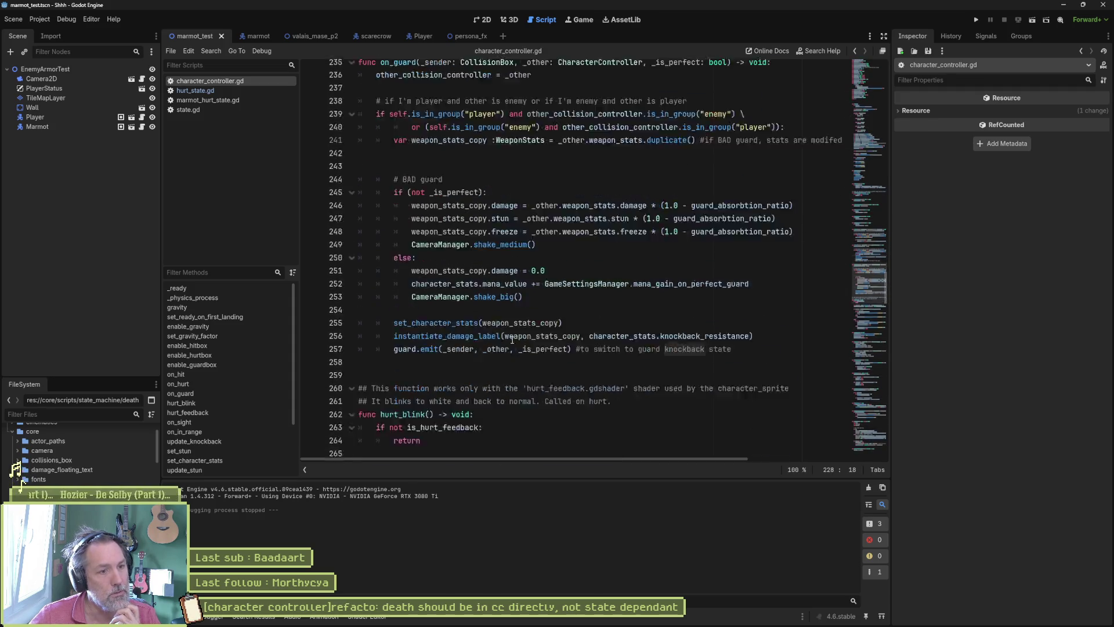
{"action": "scroll", "coordinate": [512, 340], "scroll_direction": "down", "scroll_amount": 4}
{"action": "scroll", "coordinate": [216, 439], "scroll_direction": "down", "scroll_amount": 3}
{"action": "left_click", "coordinate": [232, 421]}
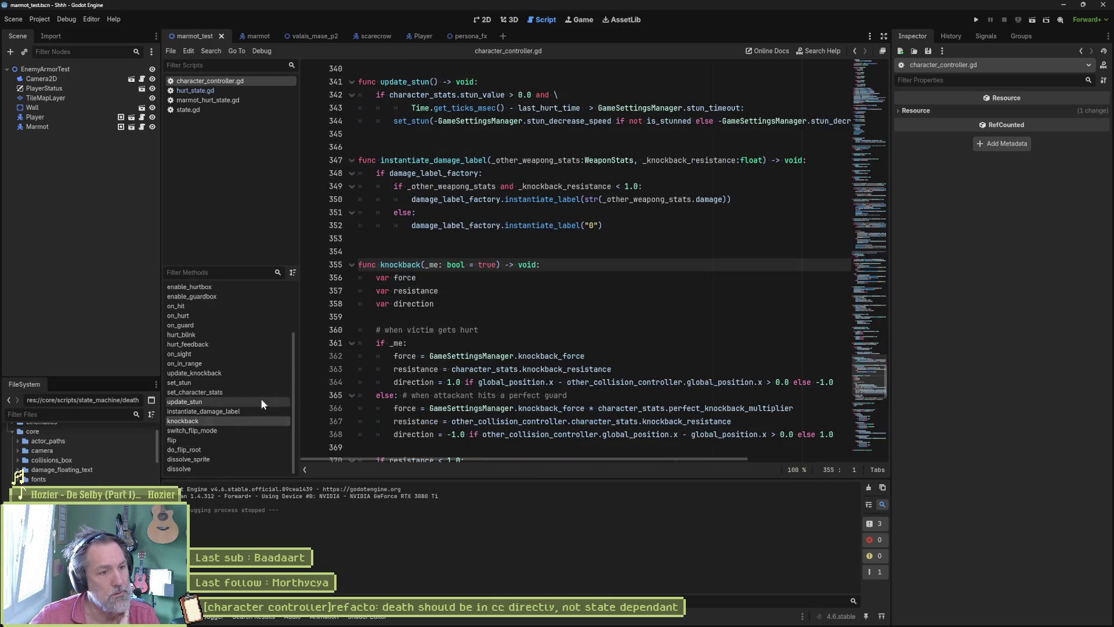
Inspect update_knockback, highlighting the knockback_finished emission and the knockback_drag * _delta expression.
{"action": "scroll", "coordinate": [457, 382], "scroll_direction": "down", "scroll_amount": 3}
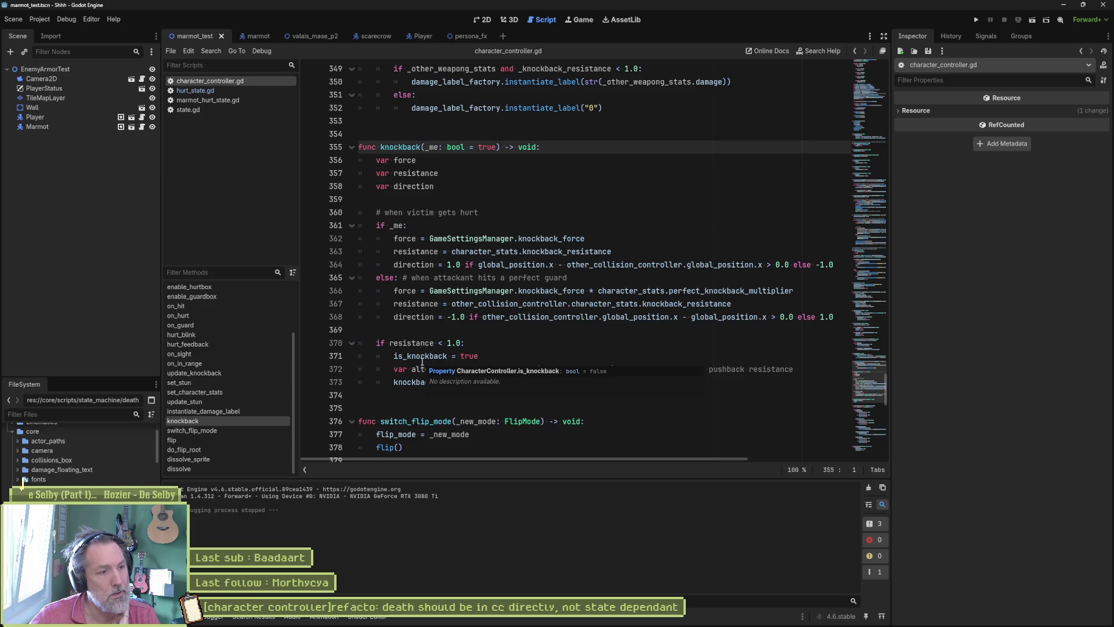
{"action": "left_click", "coordinate": [243, 373]}
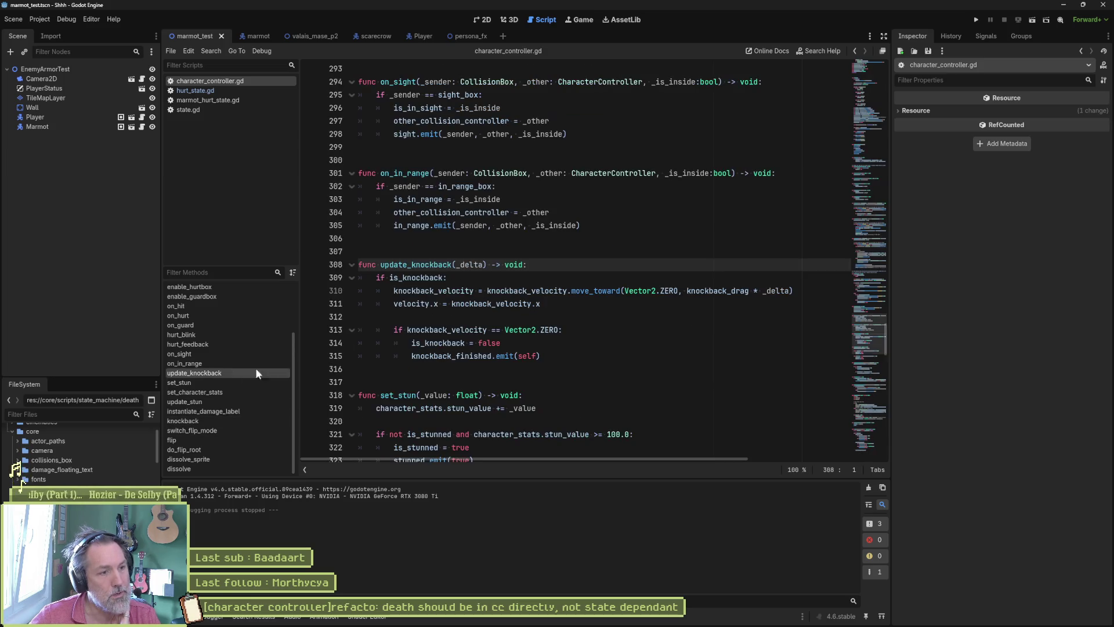
{"action": "left_click_drag", "start_coordinate": [549, 356], "coordinate": [554, 345]}
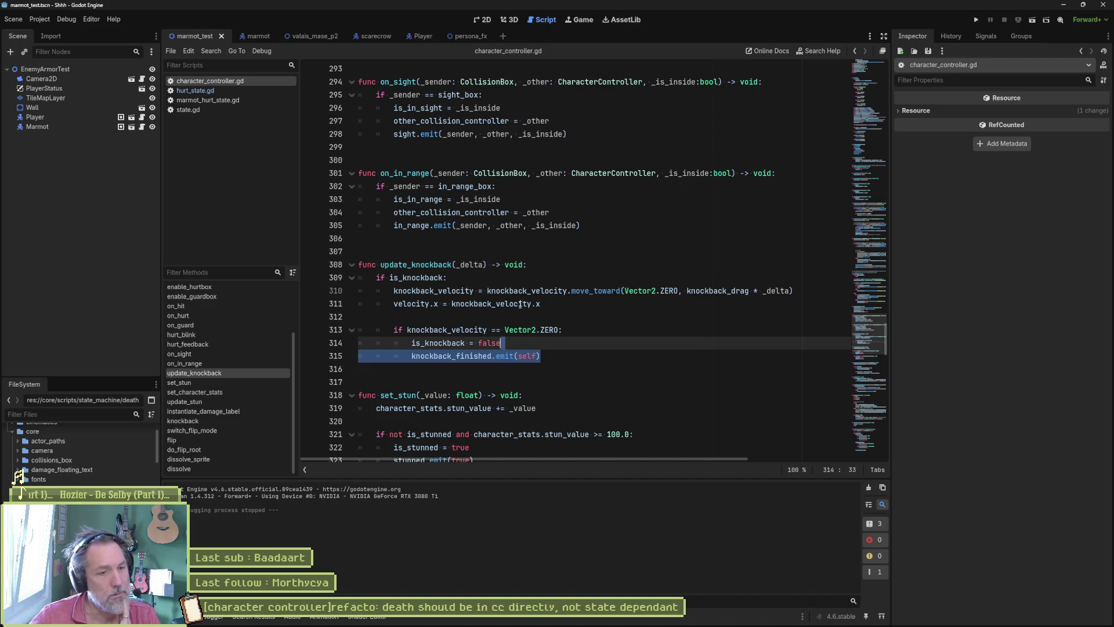
{"action": "mouse_move", "coordinate": [517, 306]}
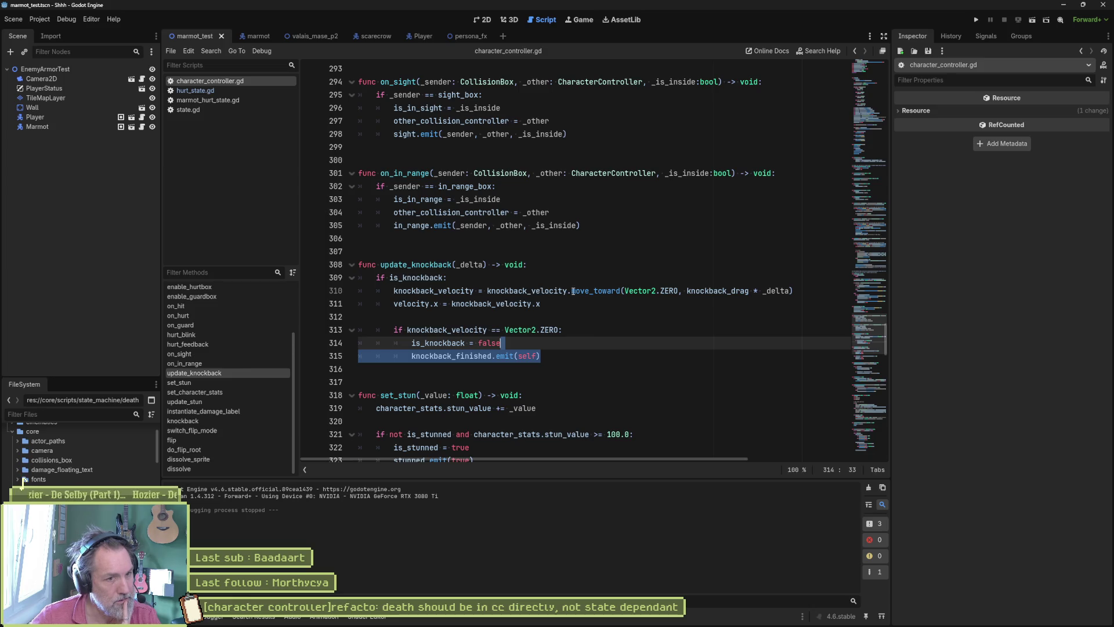
{"action": "left_click_drag", "start_coordinate": [687, 291], "coordinate": [790, 291]}
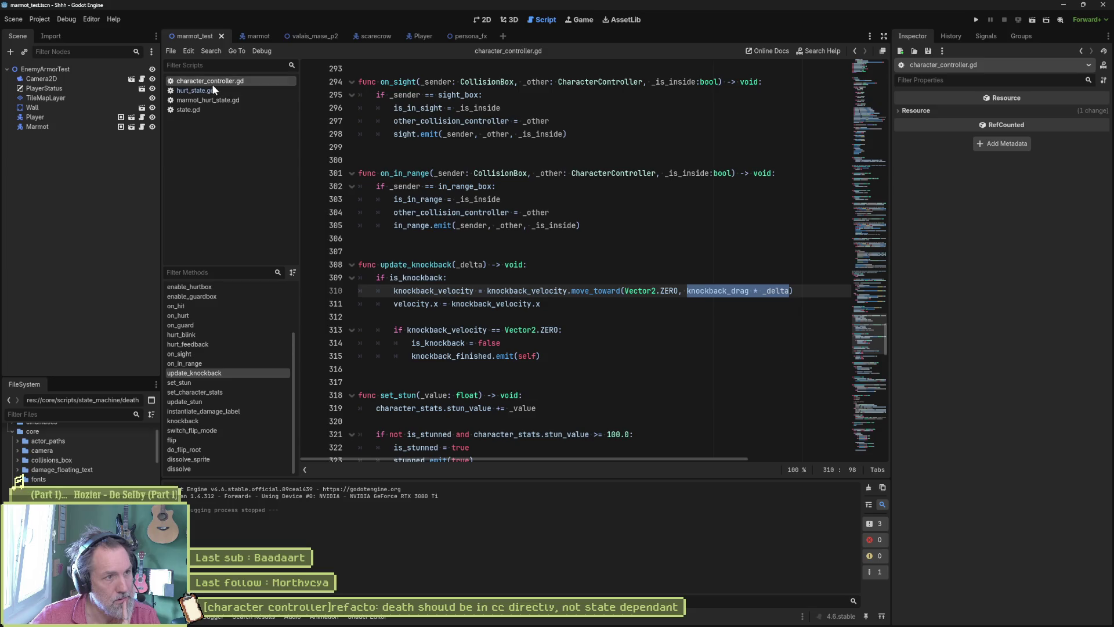
Review the knockback and hurt.emit calls in on_hurt, then open marmot_hurt_state.gd.
{"action": "left_click", "coordinate": [218, 315]}
{"action": "double_click", "coordinate": [419, 369]}
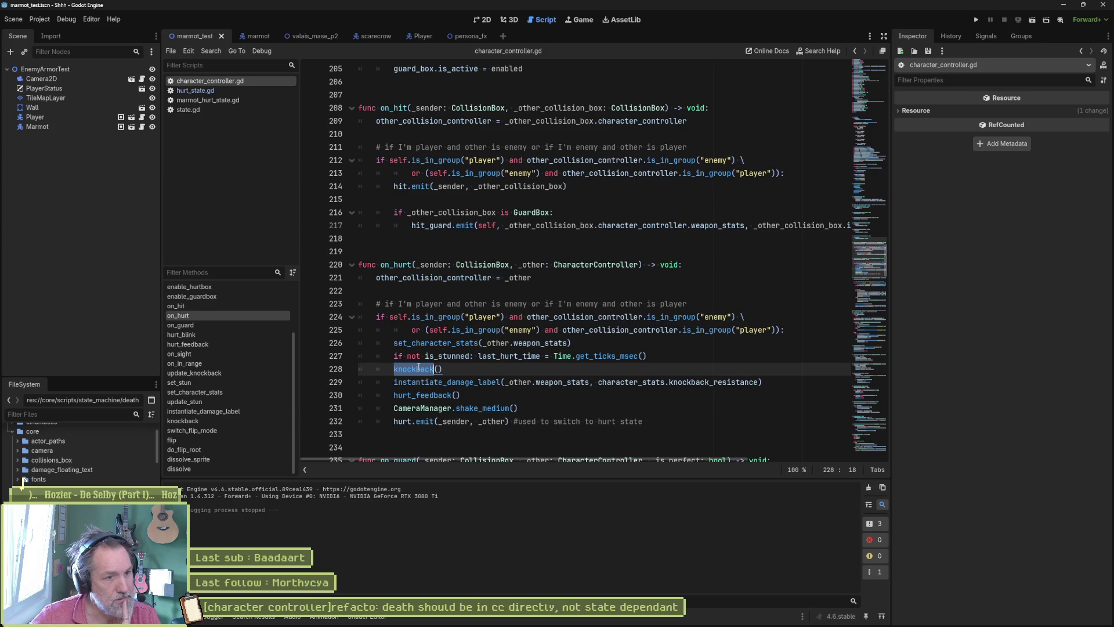
{"action": "left_click_drag", "start_coordinate": [393, 425], "coordinate": [430, 420]}
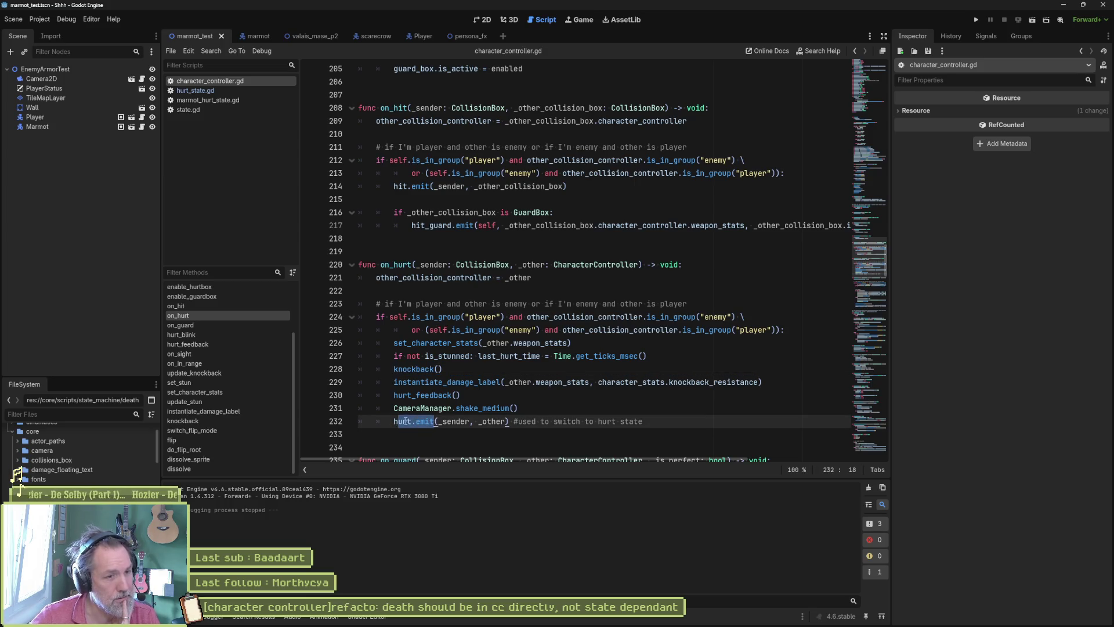
{"action": "mouse_move", "coordinate": [423, 423]}
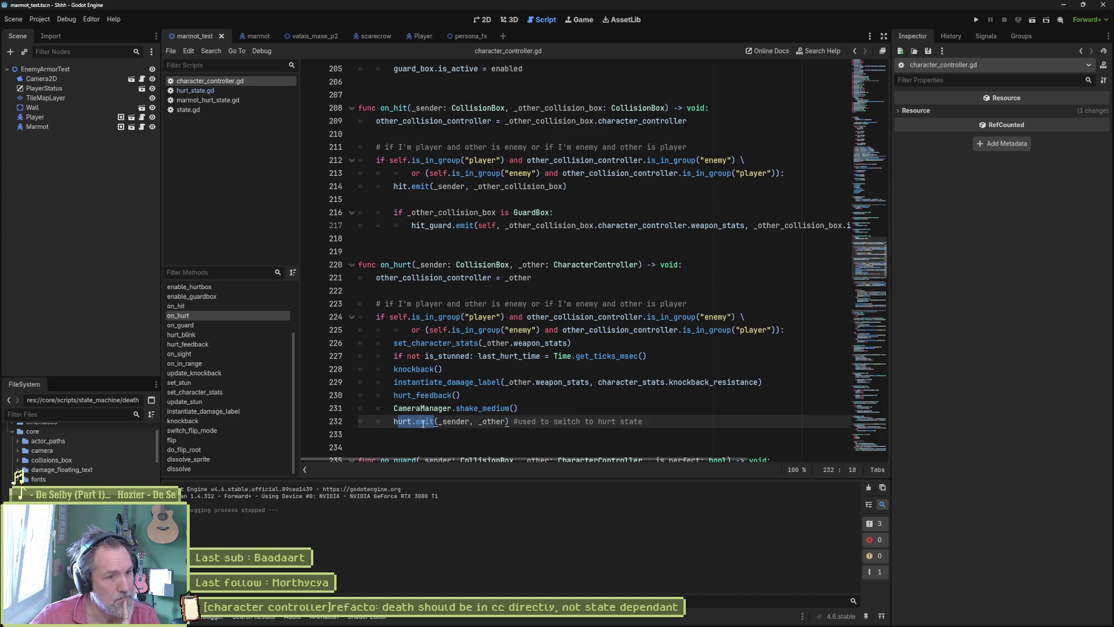
{"action": "left_click", "coordinate": [232, 100]}
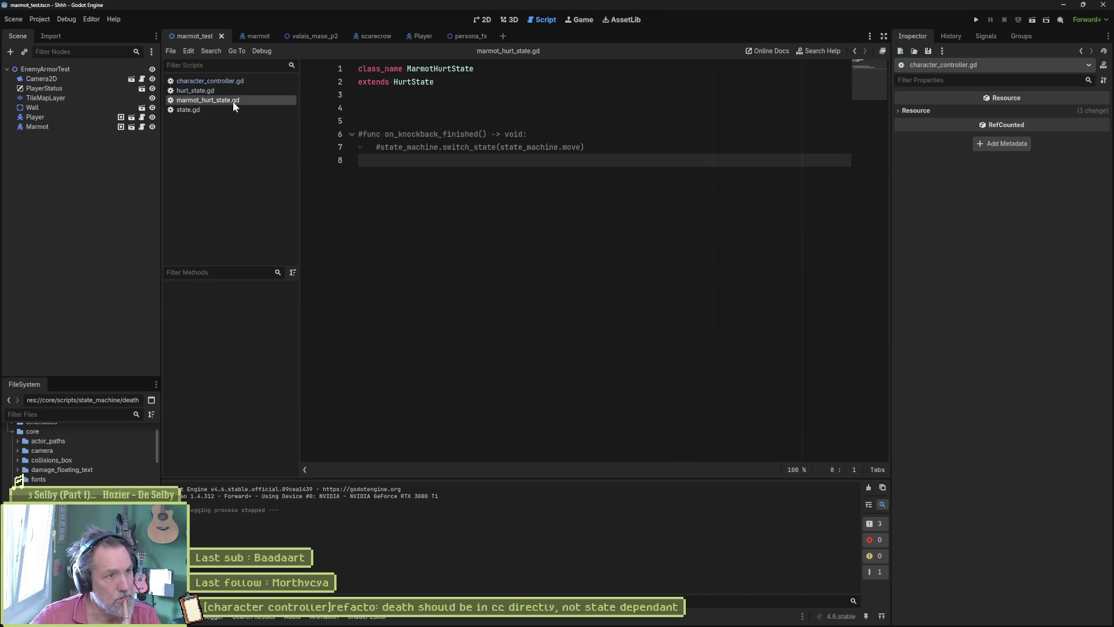
Compare hurt_state.gd's on_knockback_finished health check against character_controller.gd and marmot_hurt_state.gd.
{"action": "left_click", "coordinate": [224, 90]}
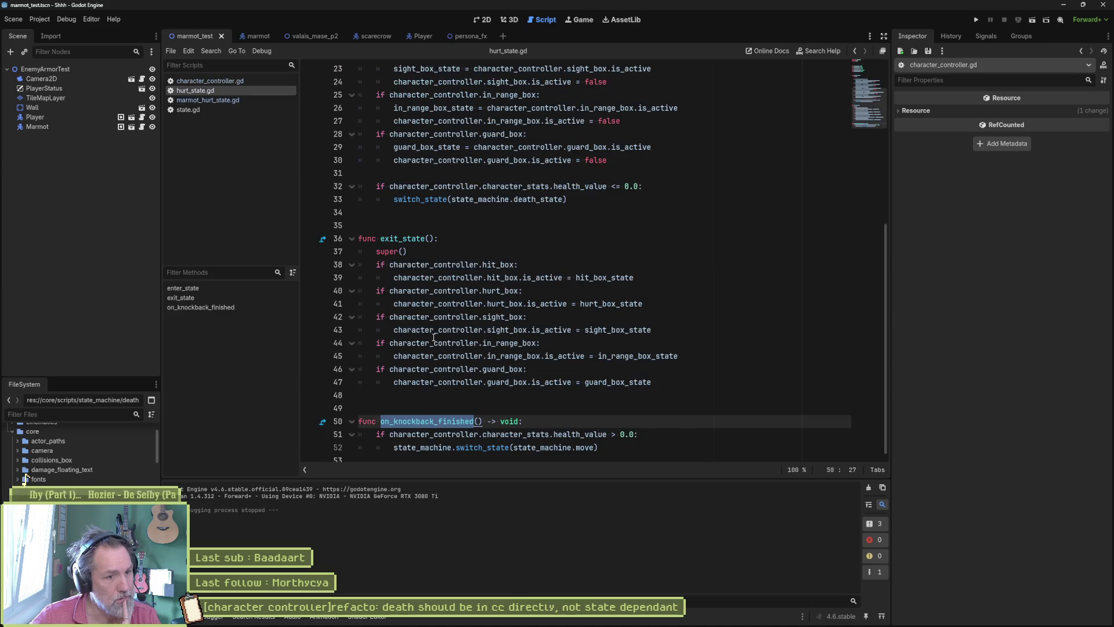
{"action": "left_click", "coordinate": [438, 421]}
{"action": "mouse_move", "coordinate": [438, 422]}
{"action": "left_mouse_down"}
{"action": "mouse_move", "coordinate": [482, 435]}
{"action": "mouse_move", "coordinate": [433, 435]}
{"action": "mouse_move", "coordinate": [433, 448]}
{"action": "left_mouse_up"}
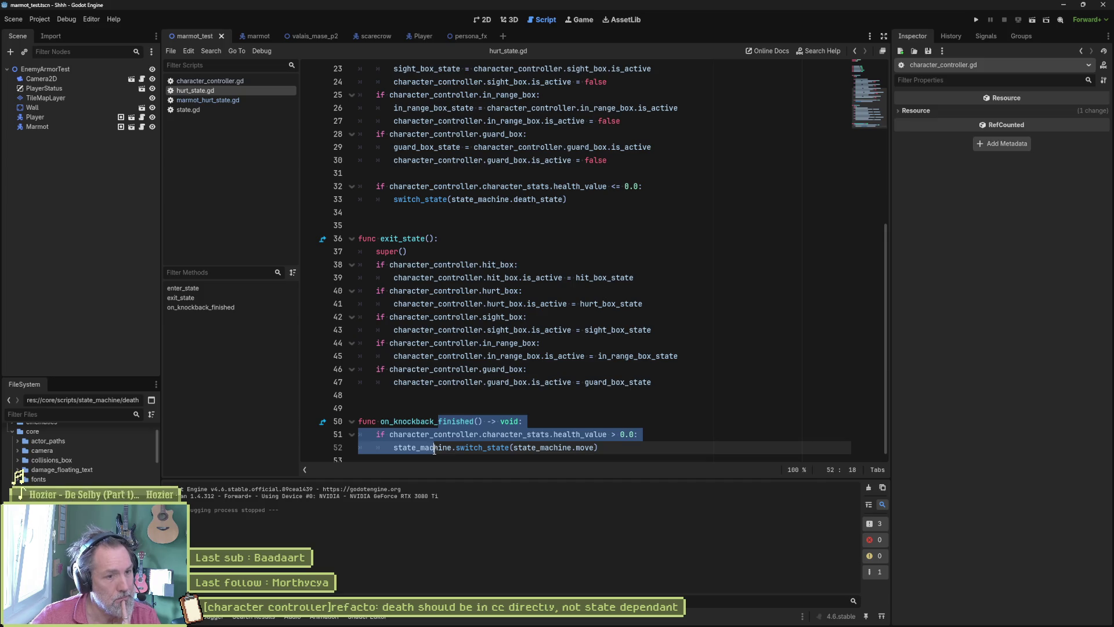
{"action": "left_click", "coordinate": [231, 82]}
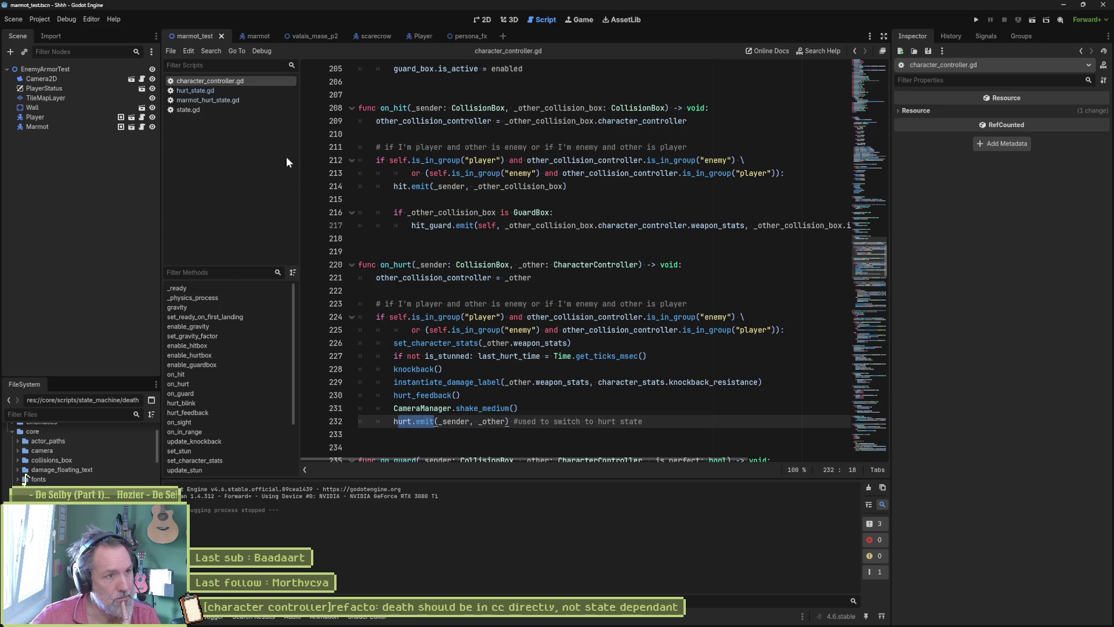
{"action": "left_click", "coordinate": [236, 100]}
{"action": "left_click", "coordinate": [267, 91]}
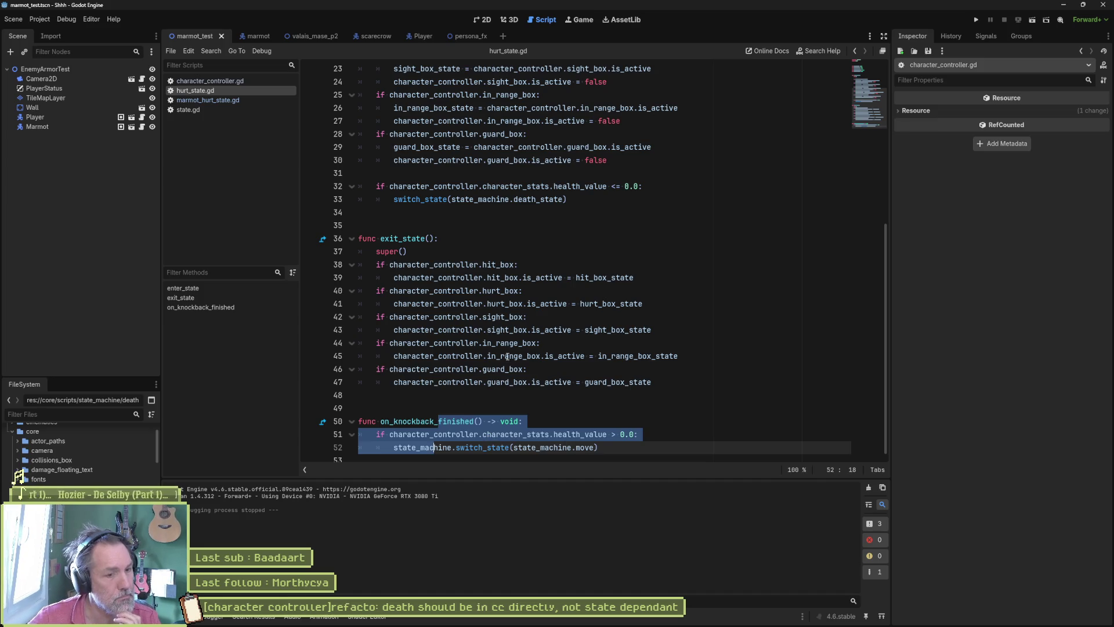
{"action": "left_click", "coordinate": [228, 102]}
{"action": "left_click", "coordinate": [221, 83]}
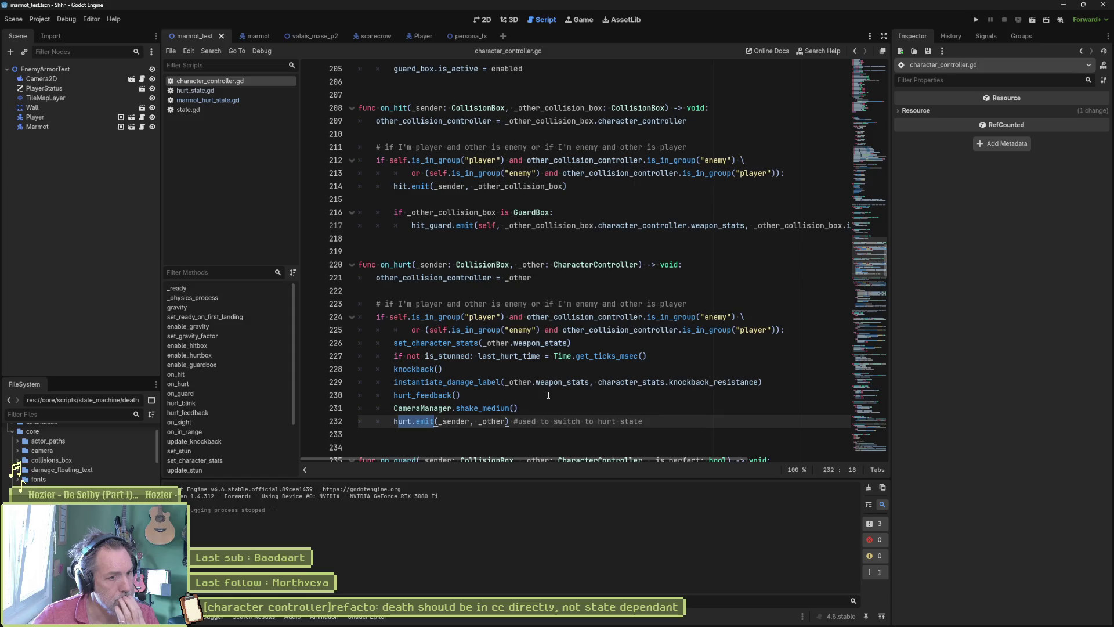
Highlight the hurt signal on line 232 of character_controller.gd, then open state.gd.
{"action": "double_click", "coordinate": [404, 422]}
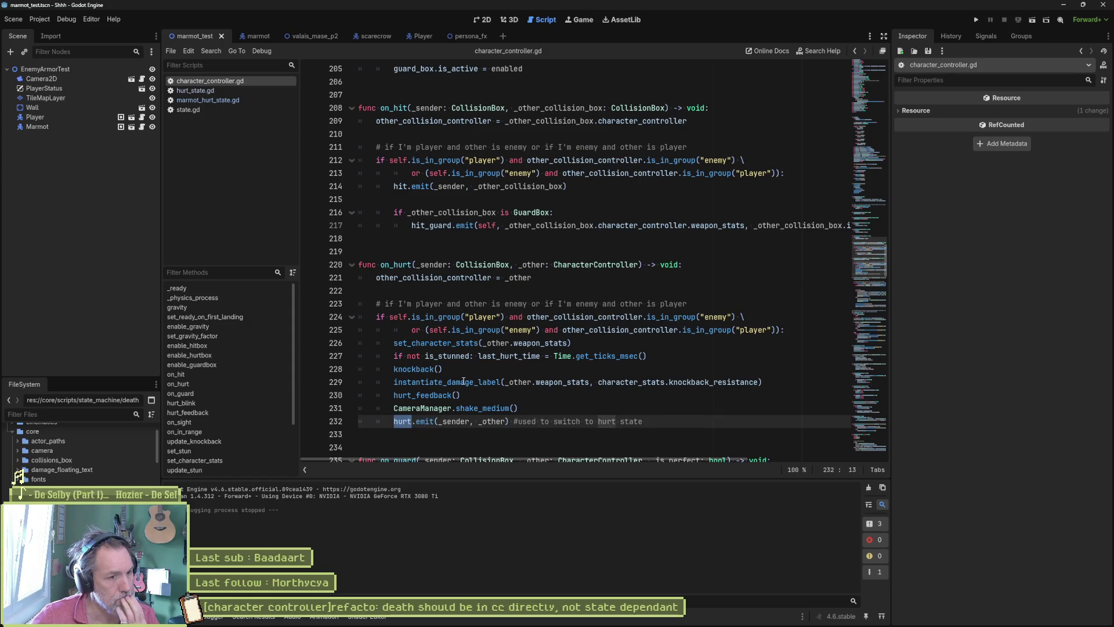
{"action": "mouse_move", "coordinate": [462, 383]}
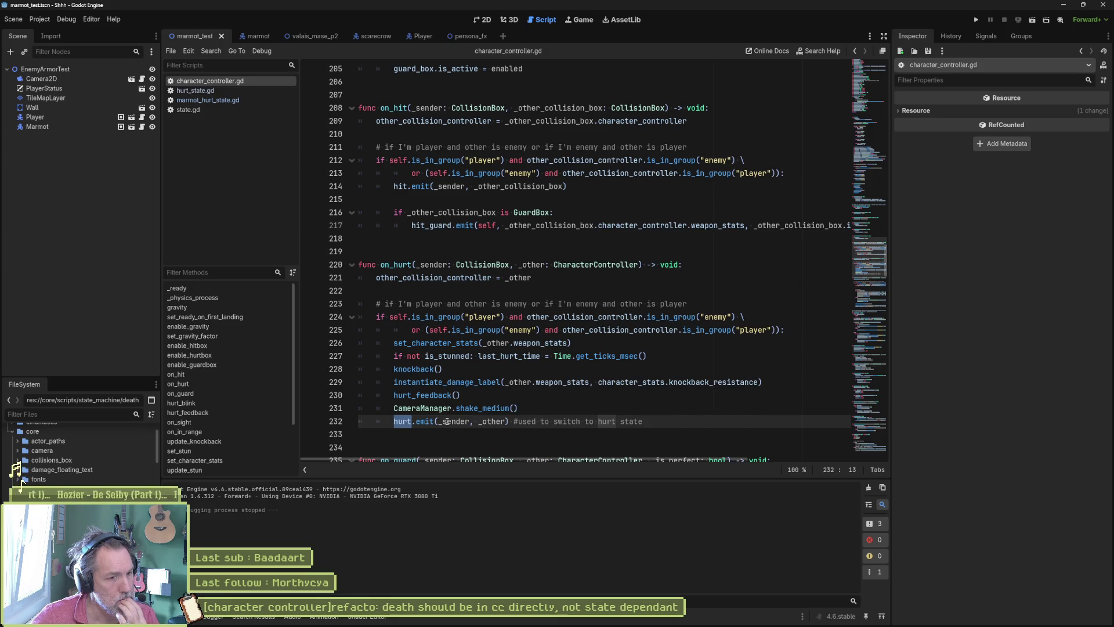
{"action": "mouse_move", "coordinate": [446, 422]}
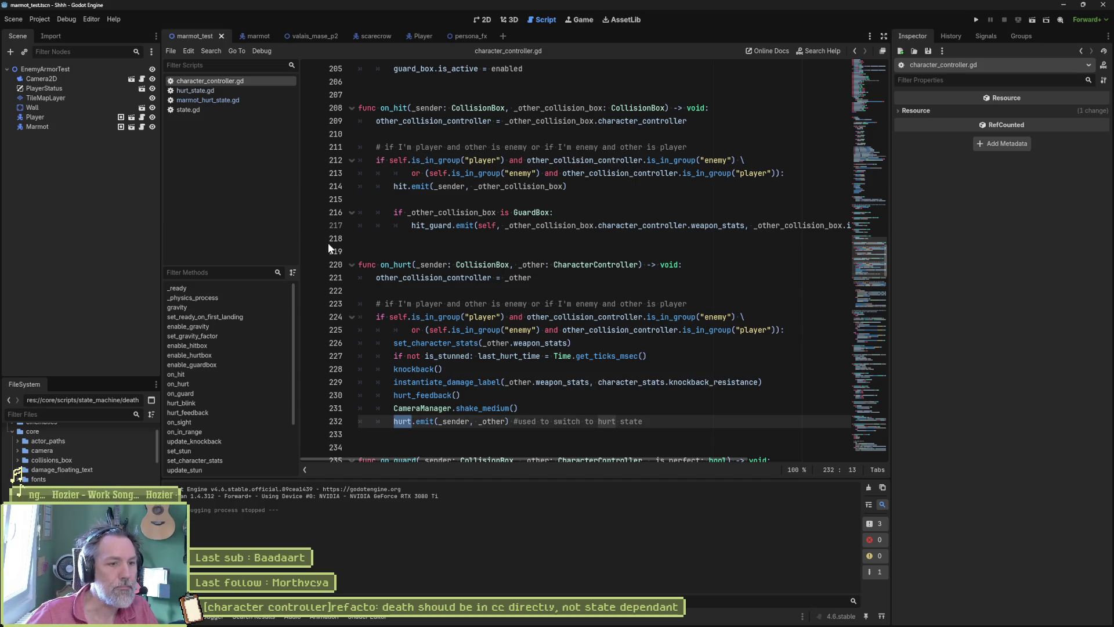
{"action": "left_click", "coordinate": [192, 111]}
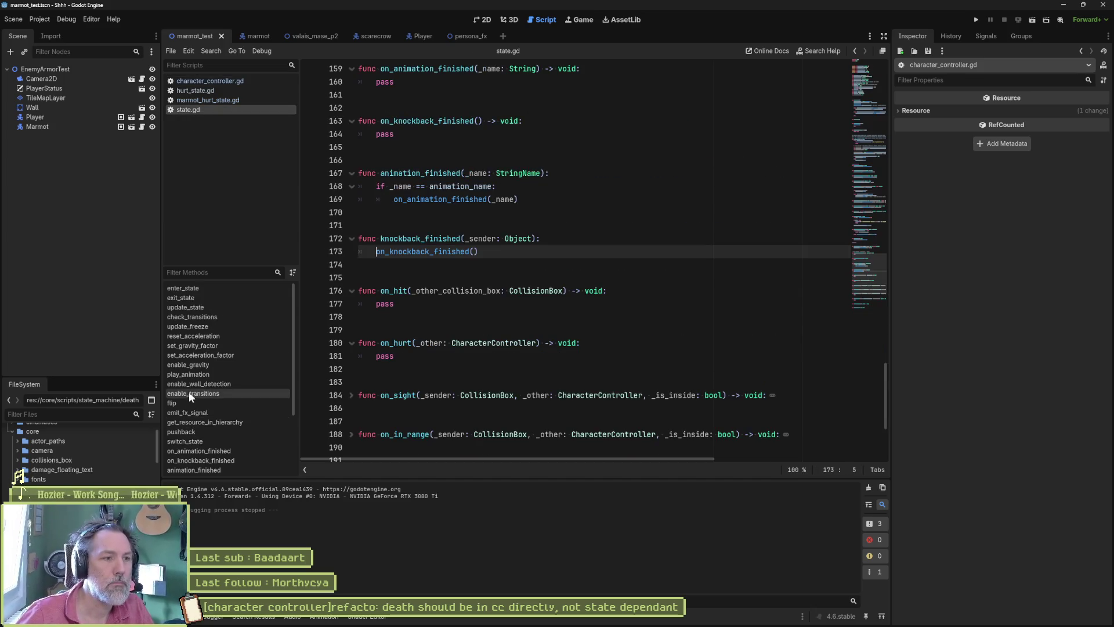
Move set_character_stats(_other.weapon_stats) above the last_hurt_time line in on_hurt, then run the scene.
{"action": "scroll", "coordinate": [200, 391], "scroll_direction": "down", "scroll_amount": 3}
{"action": "left_click", "coordinate": [200, 412]}
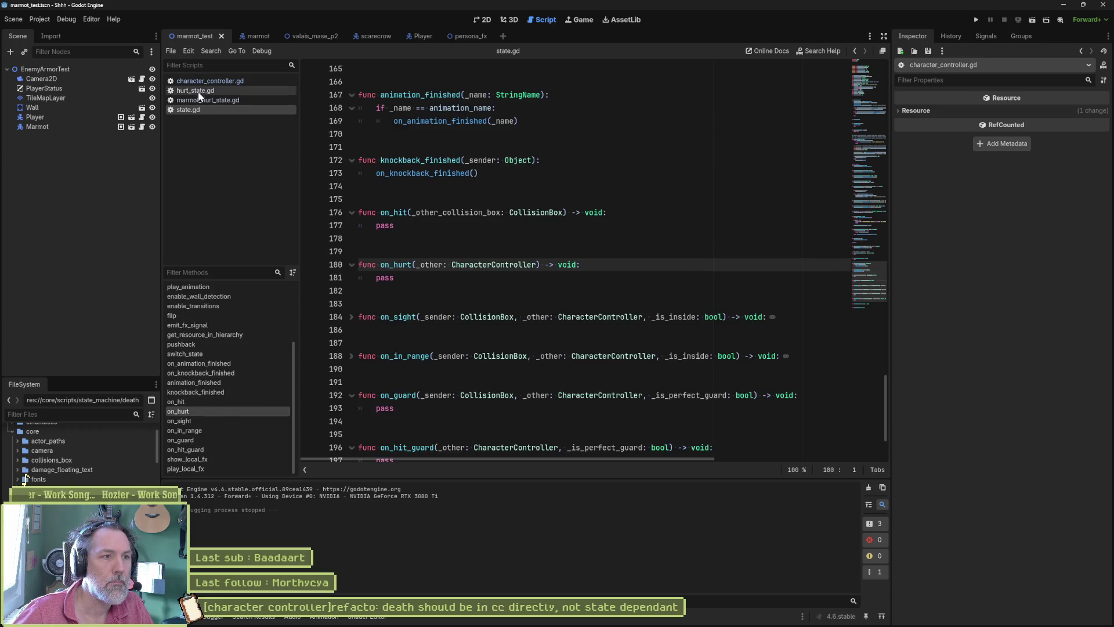
{"action": "middle_click", "coordinate": [193, 110]}
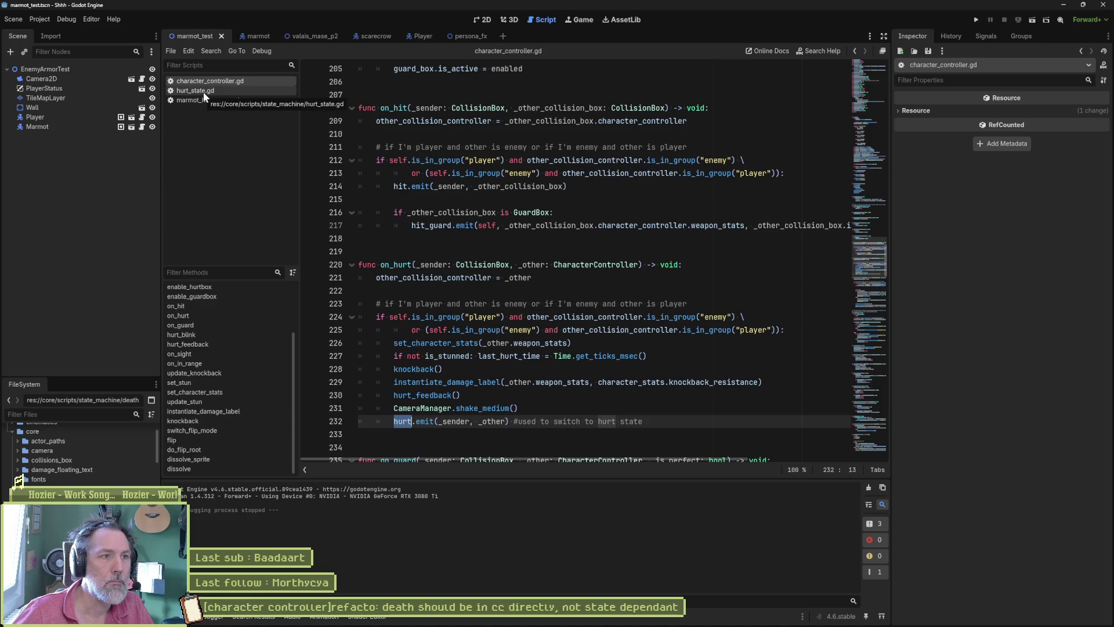
{"action": "left_click", "coordinate": [488, 375]}
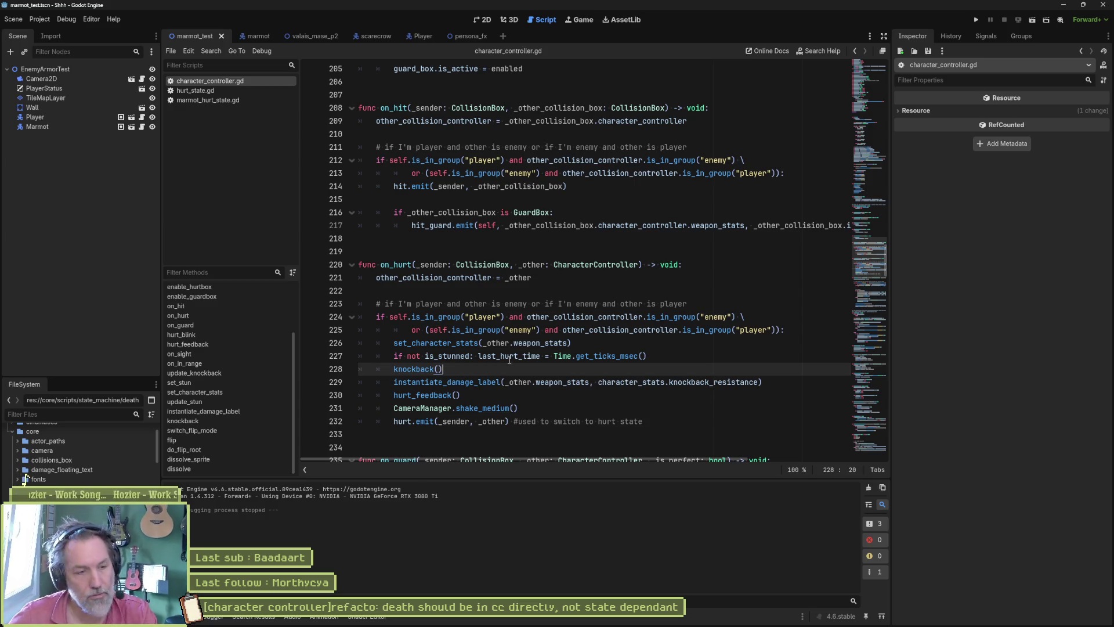
{"action": "key", "text": "F6"}
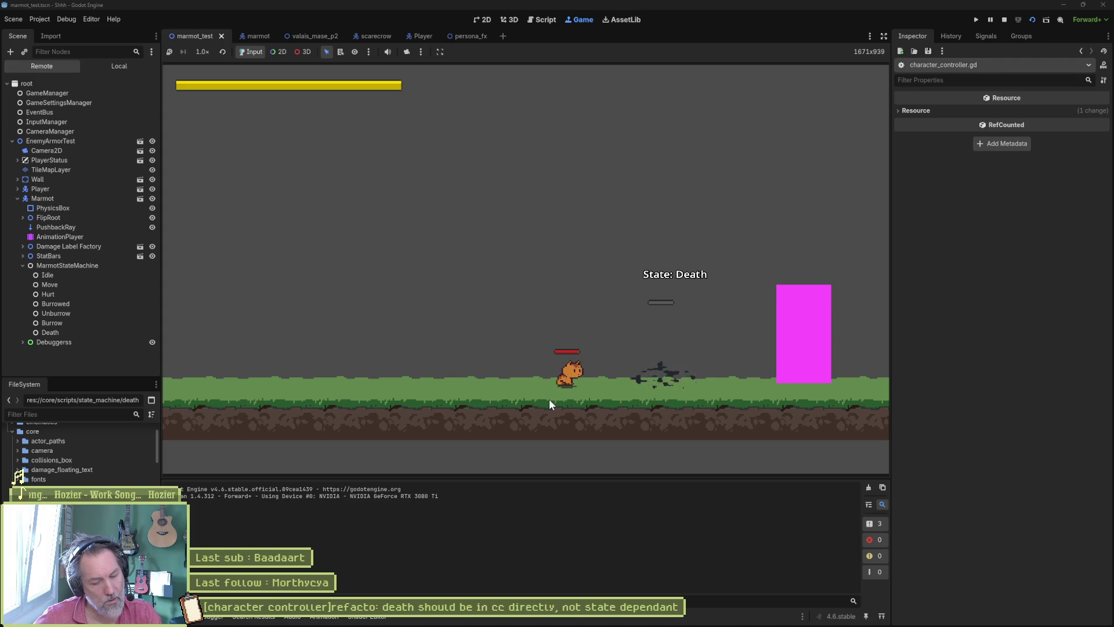
Rerun the marmot test scene, hitting the marmot until it reaches State: Death, then stop the game.
{"action": "key", "text": "F8"}
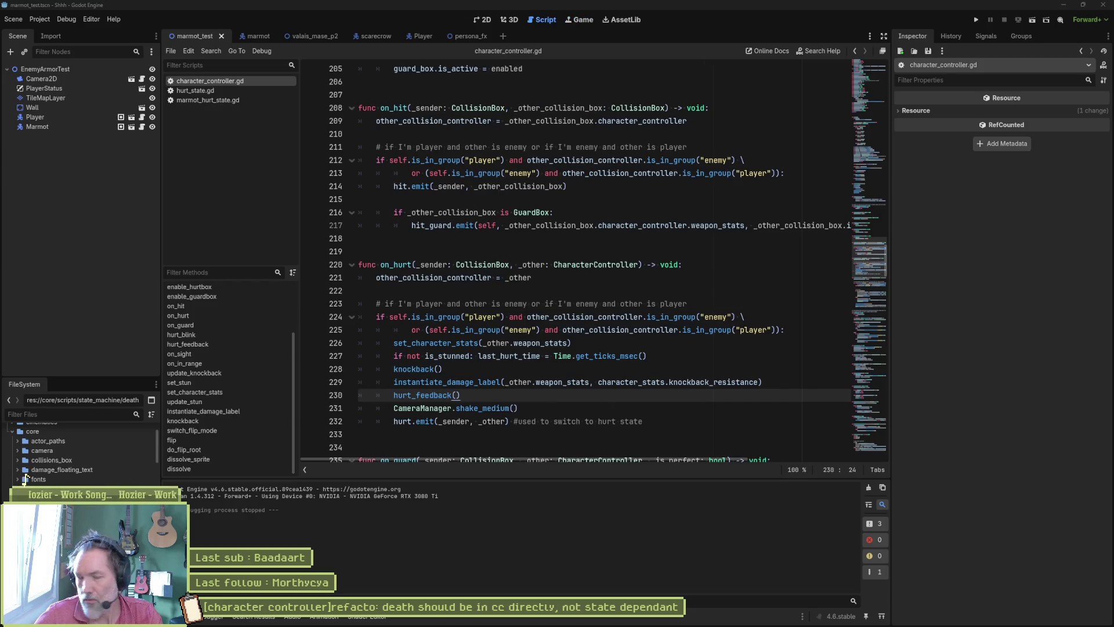
{"action": "left_click", "coordinate": [733, 382]}
{"action": "key", "text": "F6"}
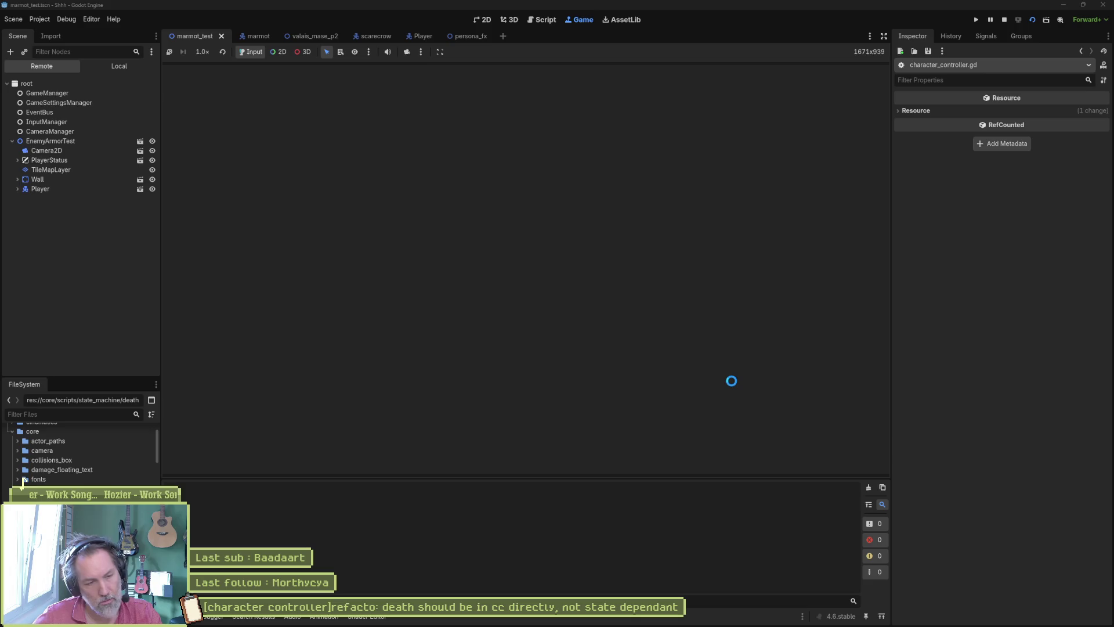
{"action": "key", "text": "Right"}
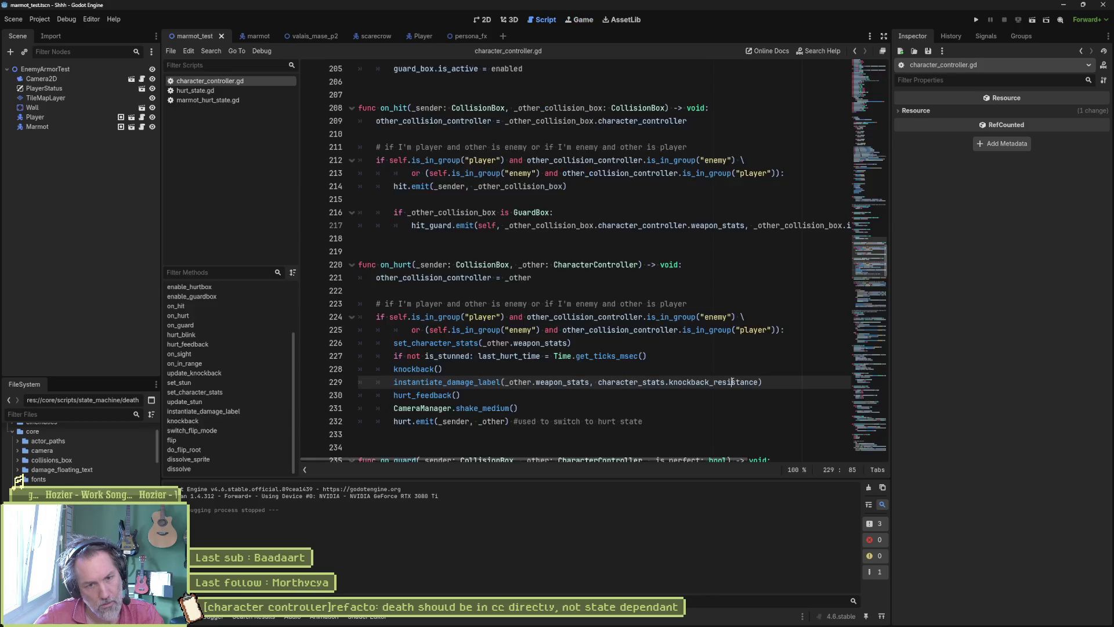
{"action": "key", "text": "F5"}
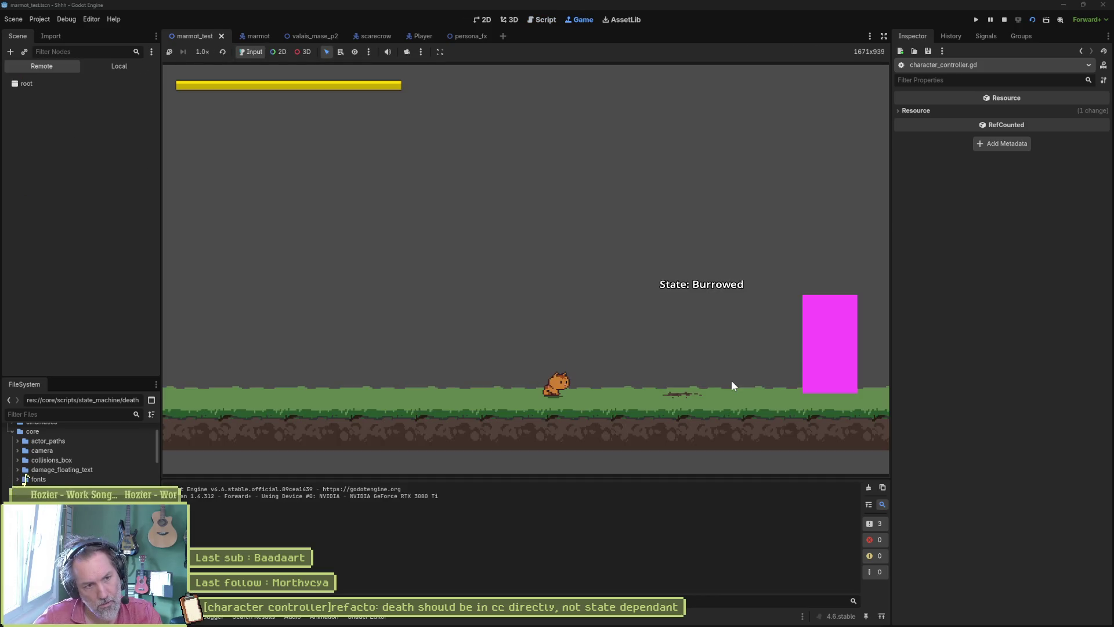
{"action": "left_click", "coordinate": [731, 386]}
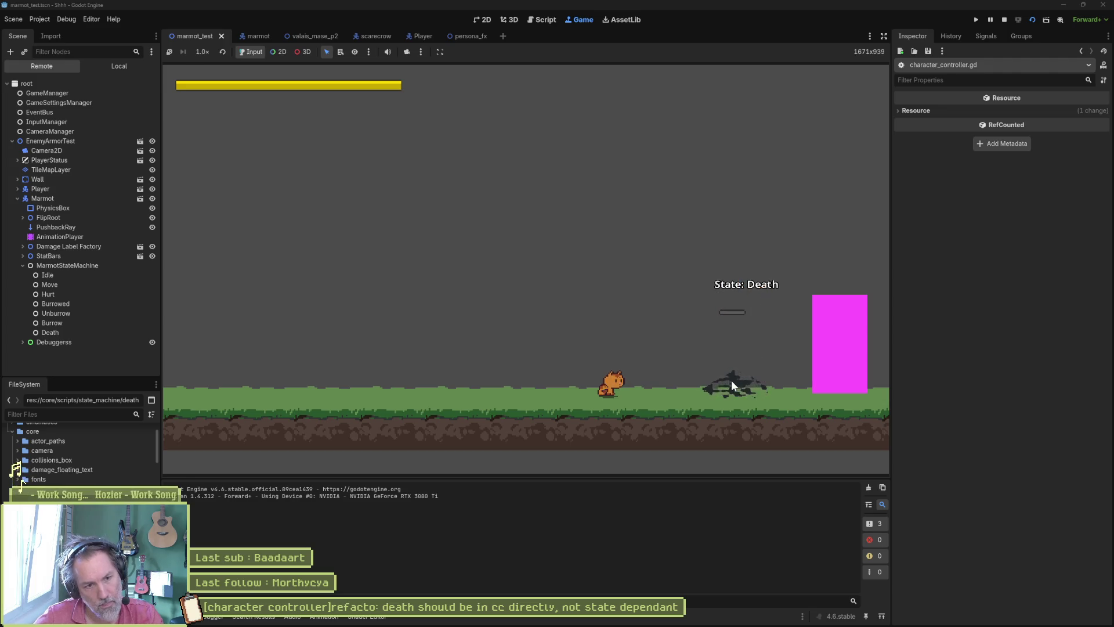
{"action": "key", "text": "F5"}
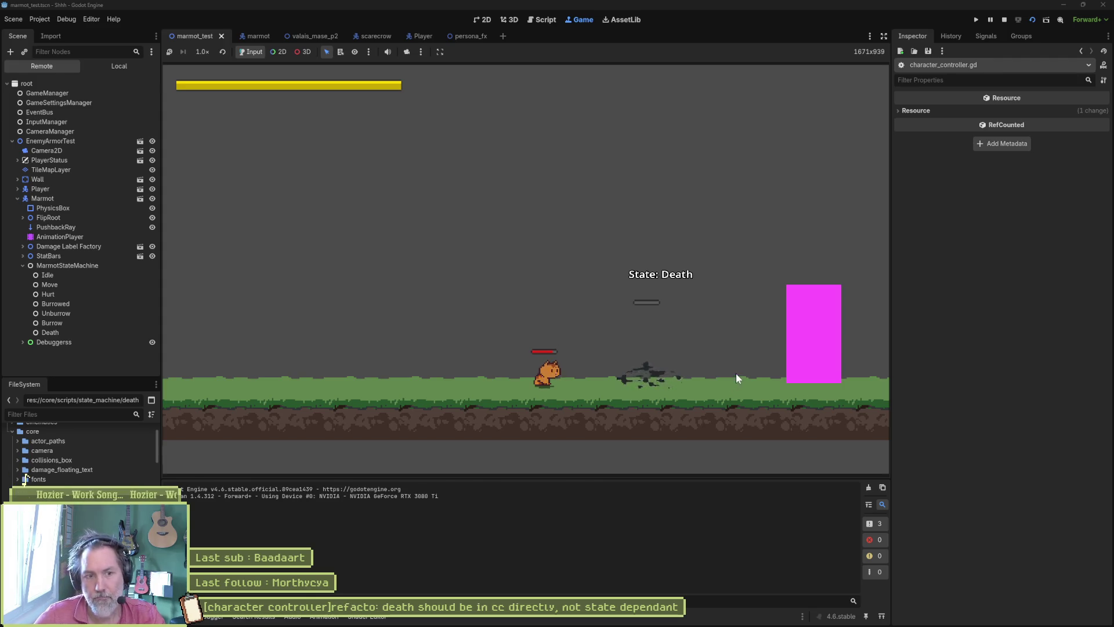
{"action": "key", "text": "F8"}
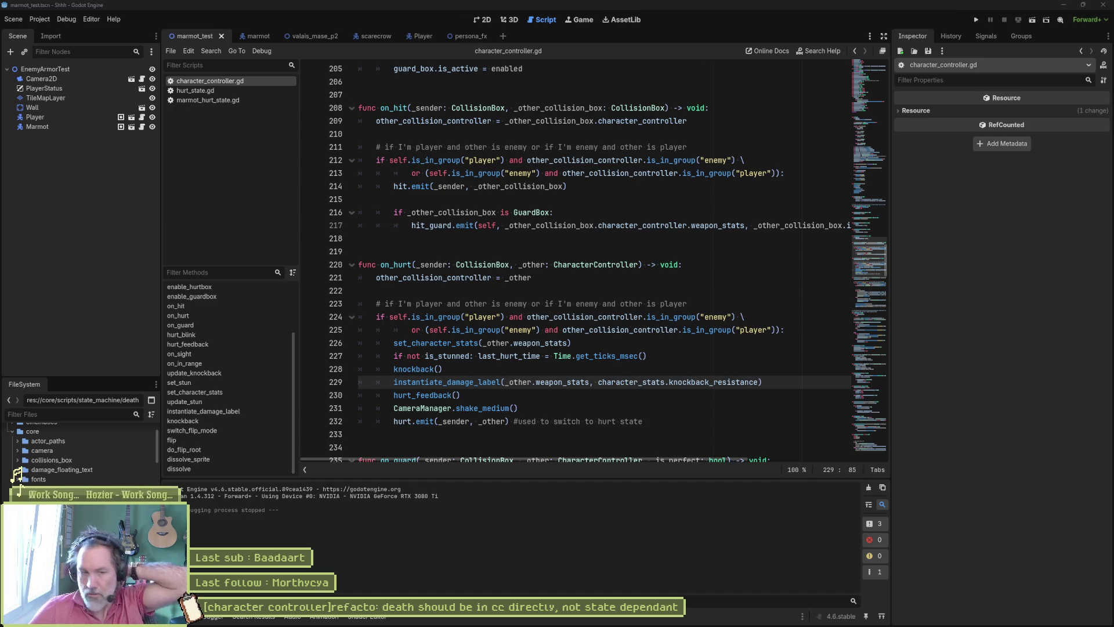
{"action": "mouse_move", "coordinate": [634, 597]}
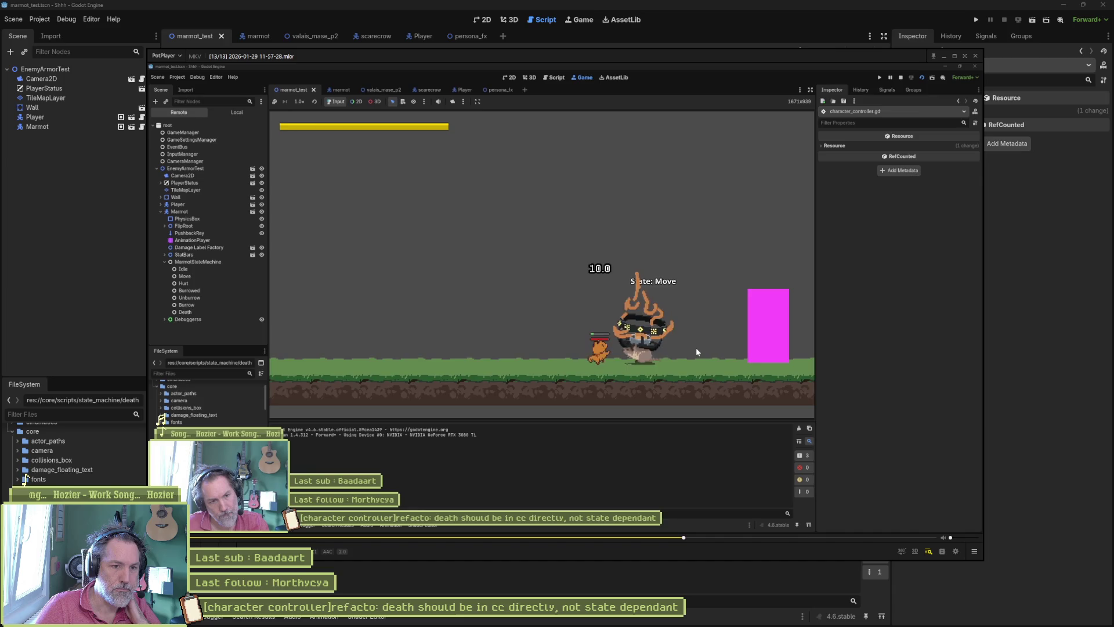
Watch the recorded marmot death test, pausing around the death moment, then close the player.
{"action": "key", "text": "space"}
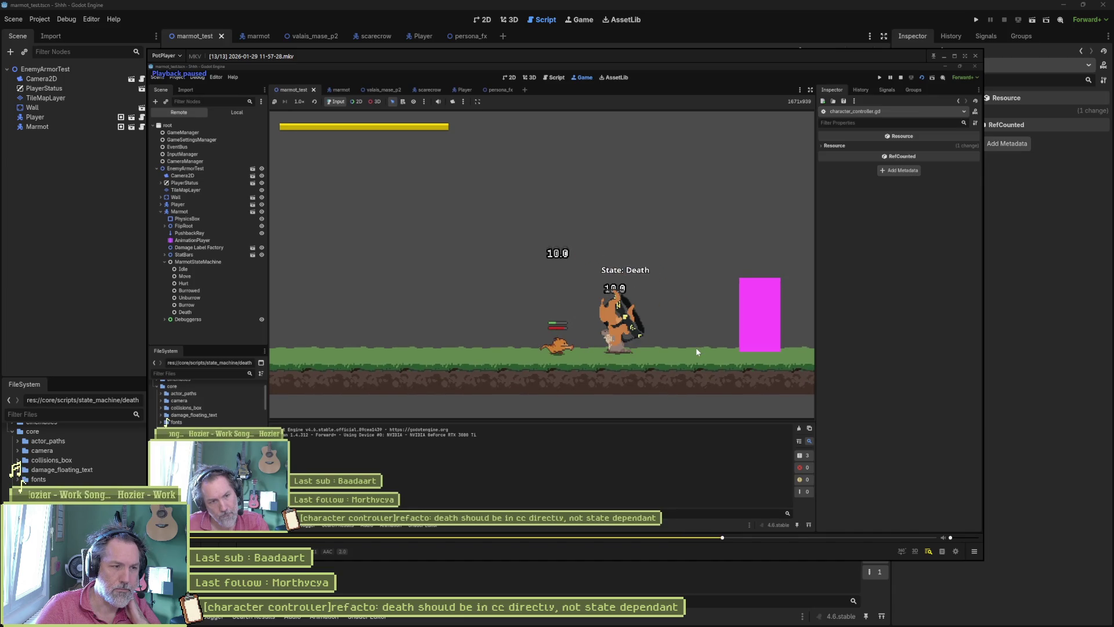
{"action": "key", "text": "space"}
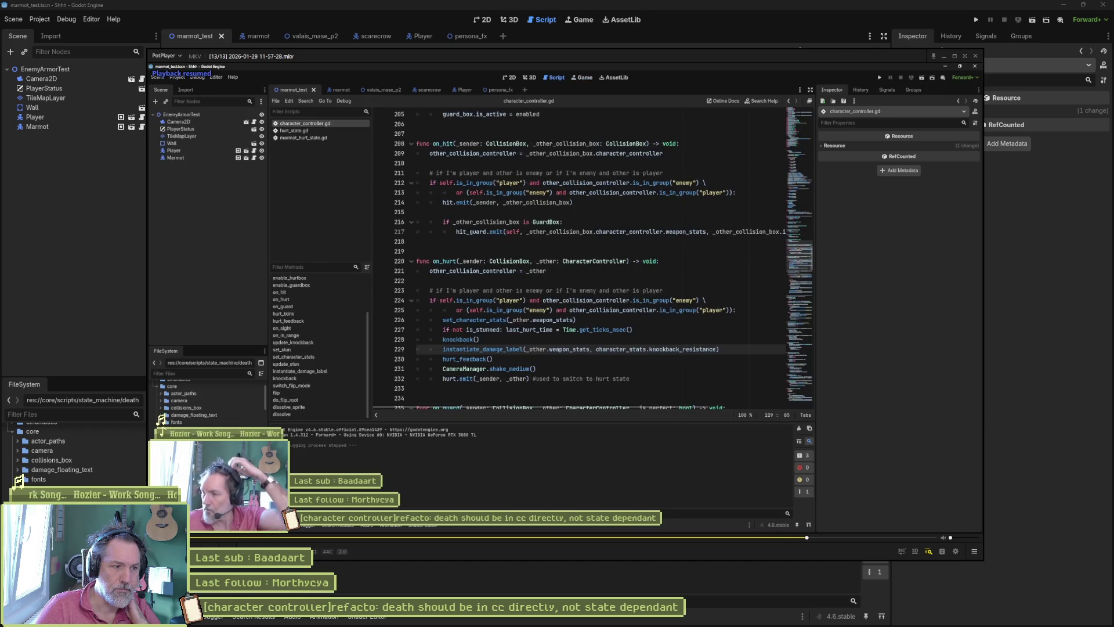
{"action": "key", "text": "space"}
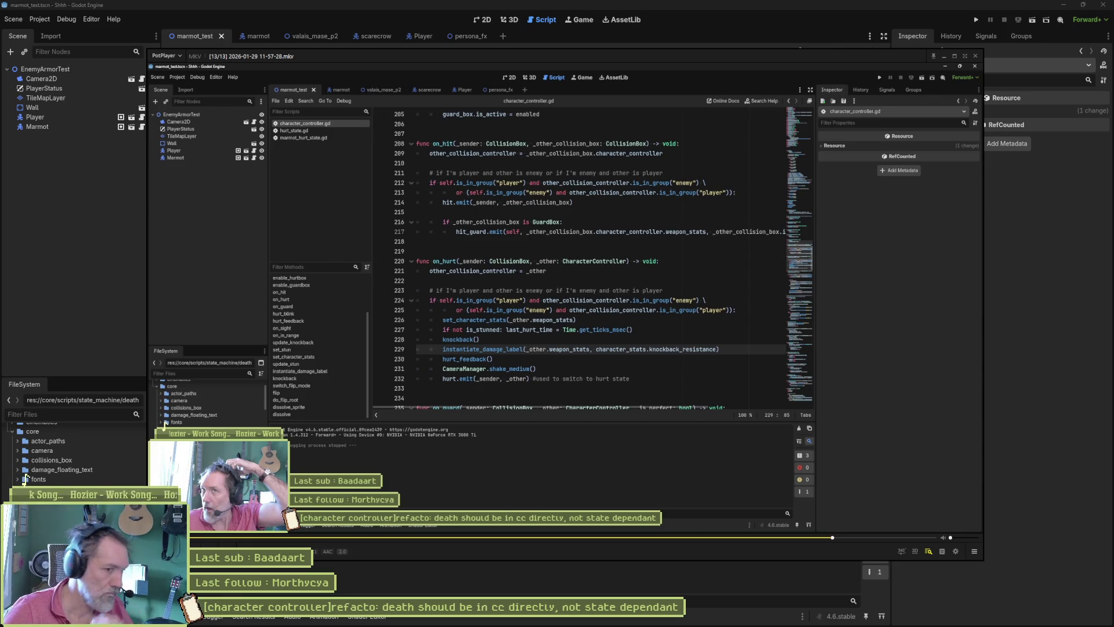
{"action": "left_click", "coordinate": [975, 56]}
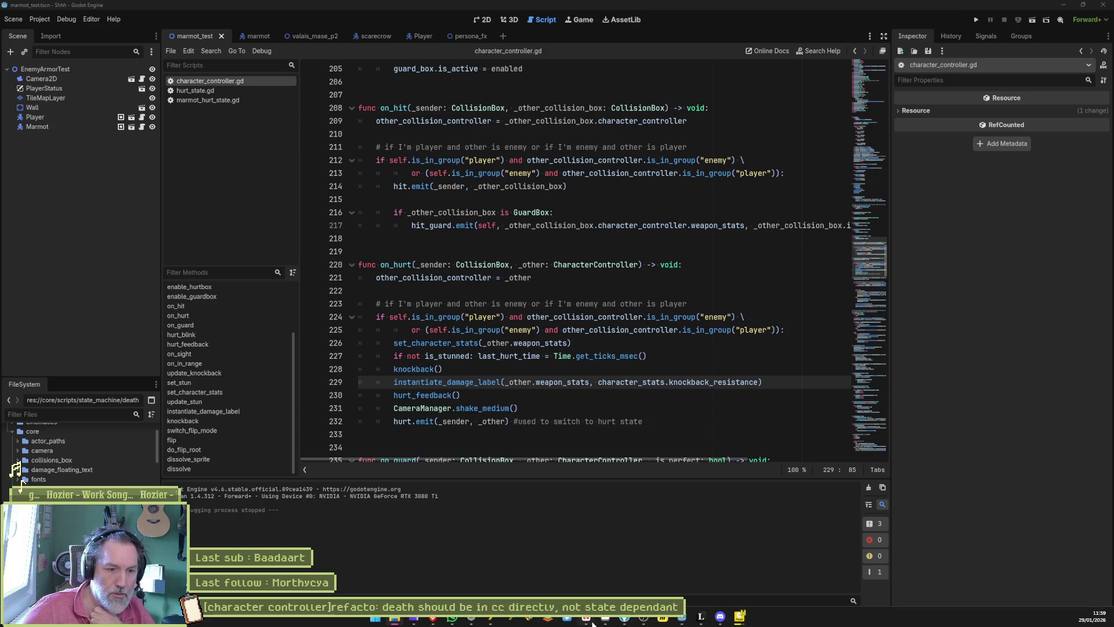
{"action": "left_click", "coordinate": [593, 623]}
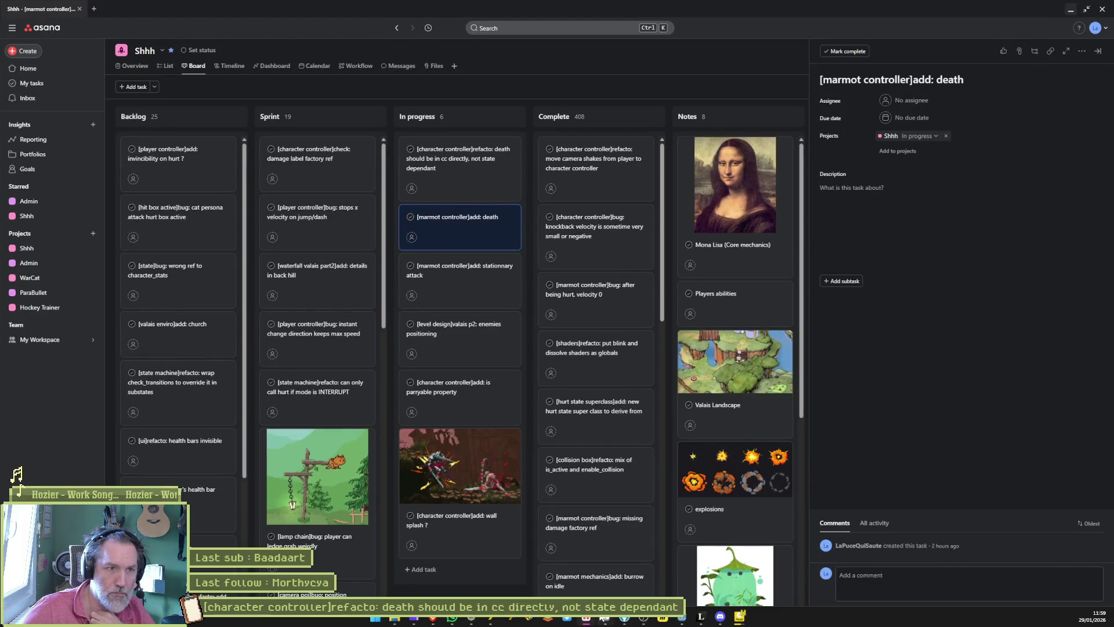
Create '[character controller]refacto: knockback prevent combos if too high' in In progress and move it second.
{"action": "mouse_move", "coordinate": [606, 617]}
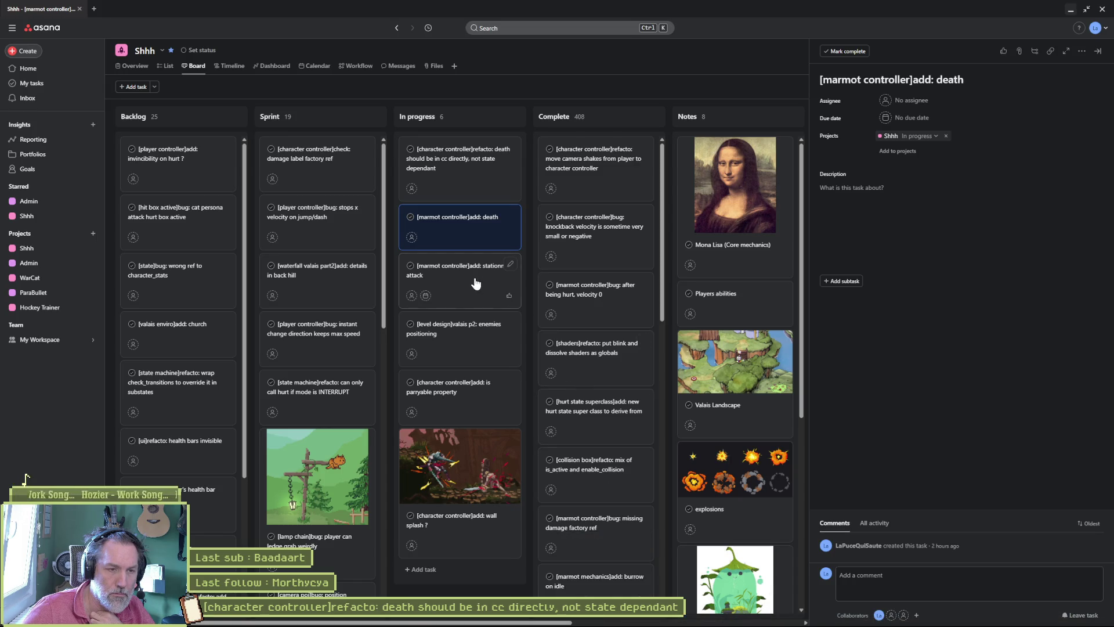
{"action": "left_click", "coordinate": [420, 569]}
{"action": "left_click", "coordinate": [881, 83]}
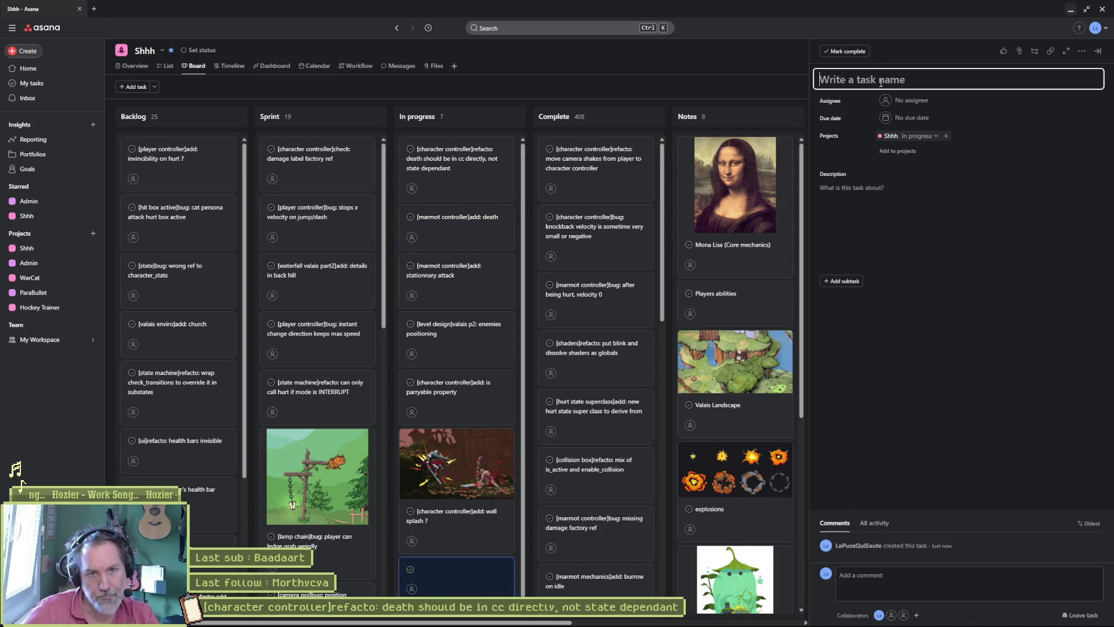
{"action": "type", "text": "[]"}
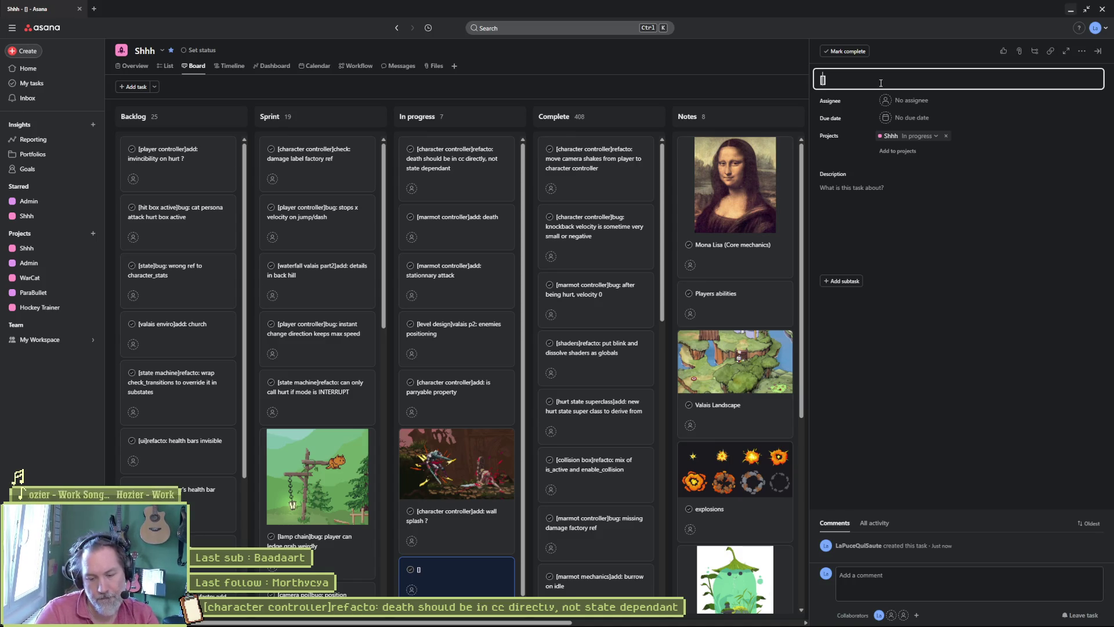
{"action": "type", "text": "character control"}
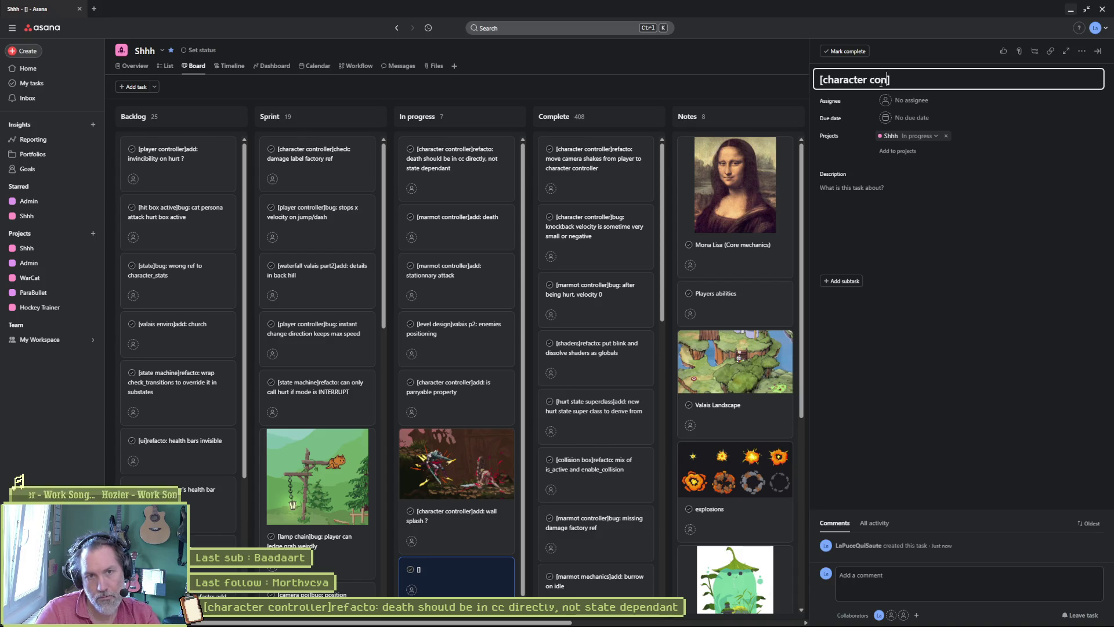
{"action": "type", "text": "ler"}
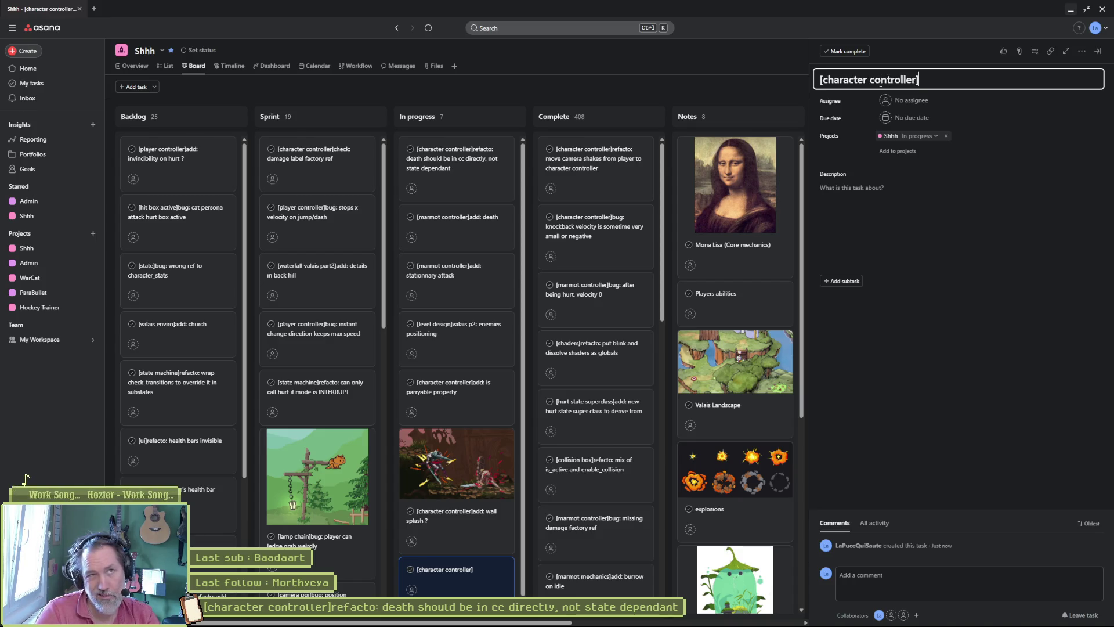
{"action": "type", "text": "refacto:"}
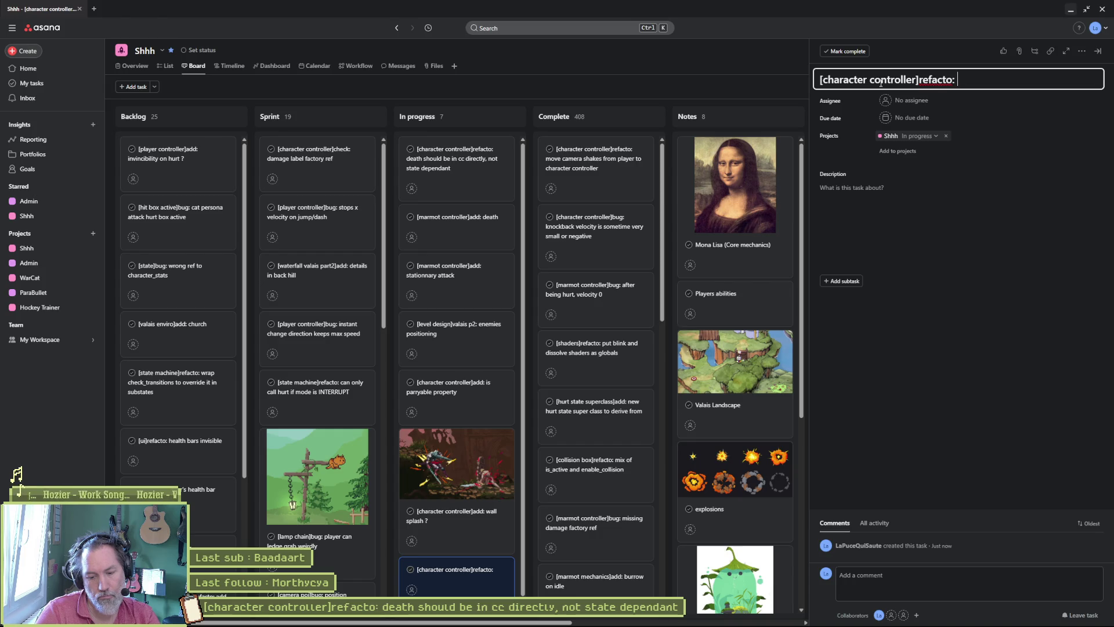
{"action": "type", "text": "knock"}
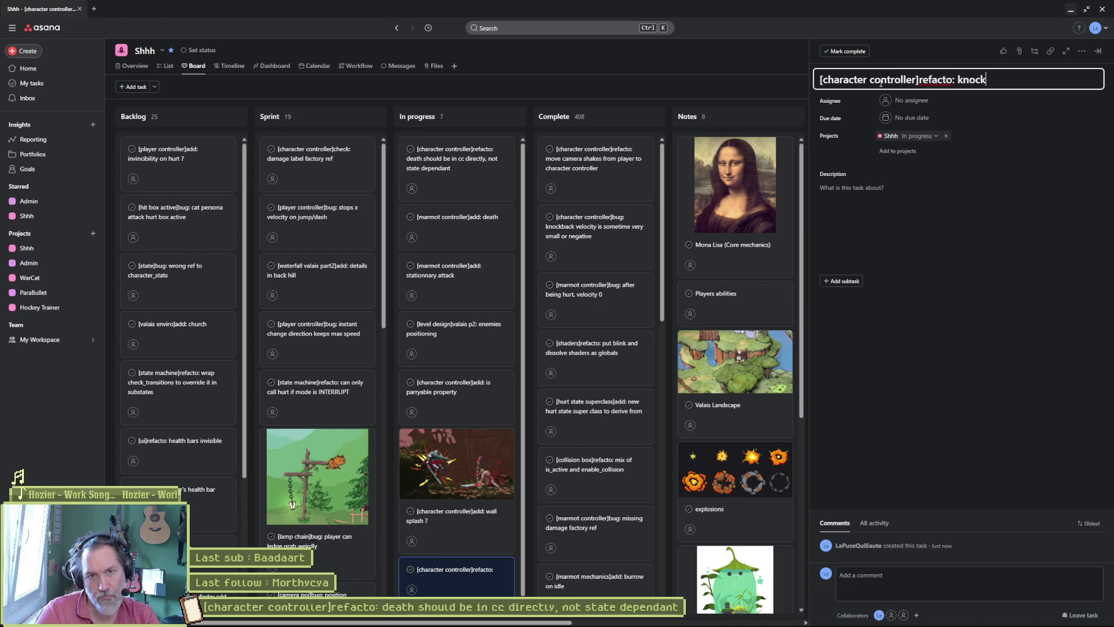
{"action": "type", "text": "back prenvent"}
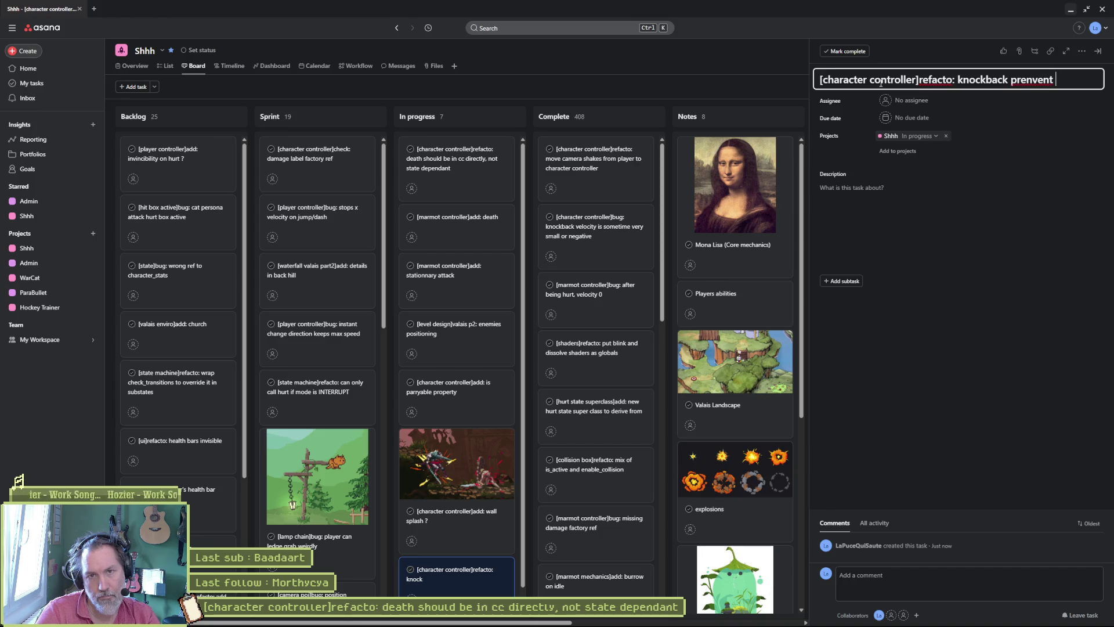
{"action": "key", "text": "BackSpace"}
{"action": "key", "text": "BackSpace"}
{"action": "key", "text": "BackSpace"}
{"action": "type", "text": "vent combo"}
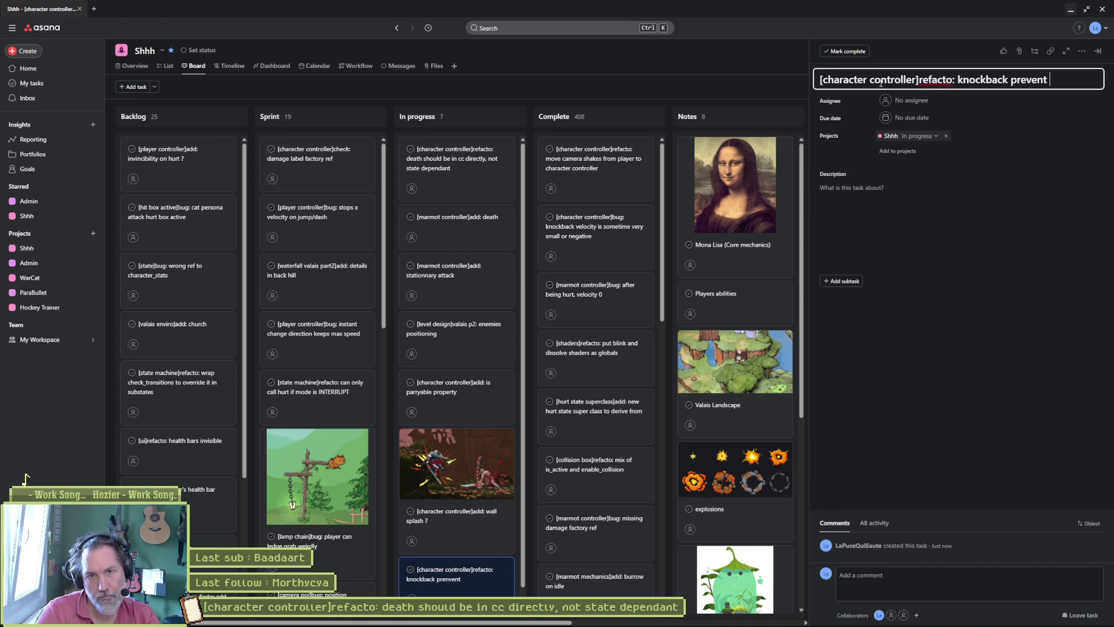
{"action": "type", "text": "s if too high"}
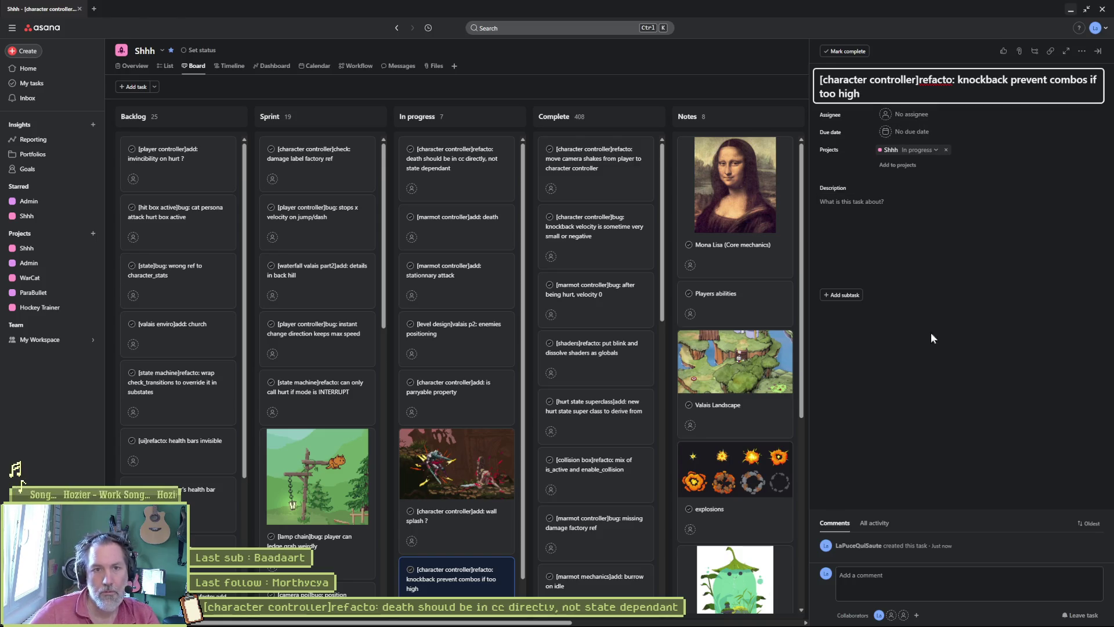
{"action": "left_click_drag", "start_coordinate": [456, 579], "coordinate": [458, 232]}
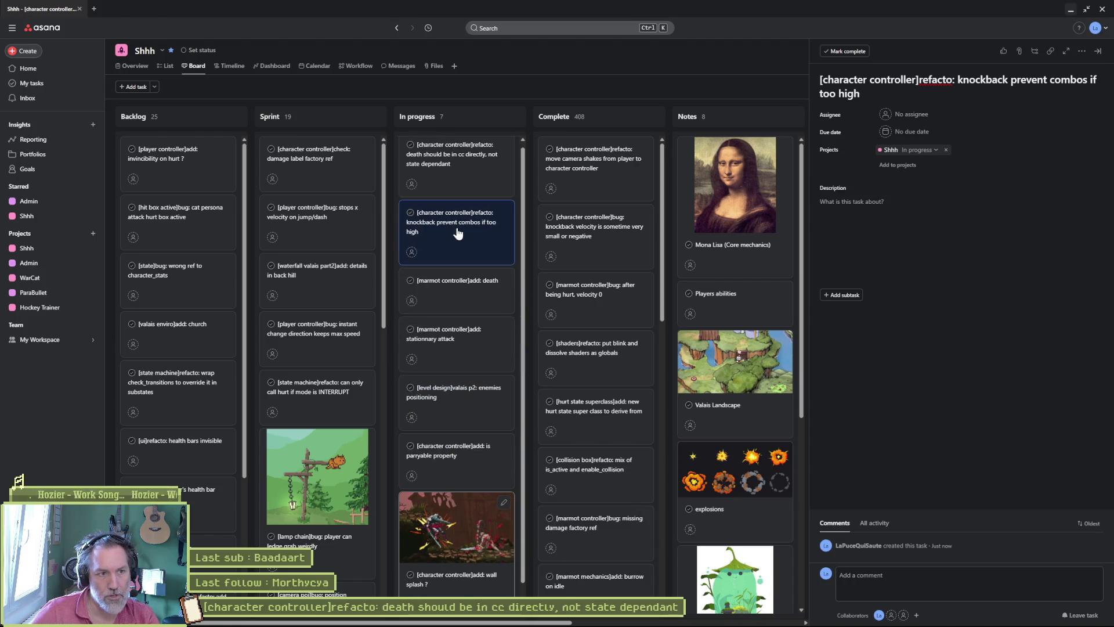
{"action": "left_click", "coordinate": [456, 172]}
Copy the 'death should be in cc directly' task title and switch to Fork's hurt_state.gd diff.
{"action": "left_click", "coordinate": [986, 86]}
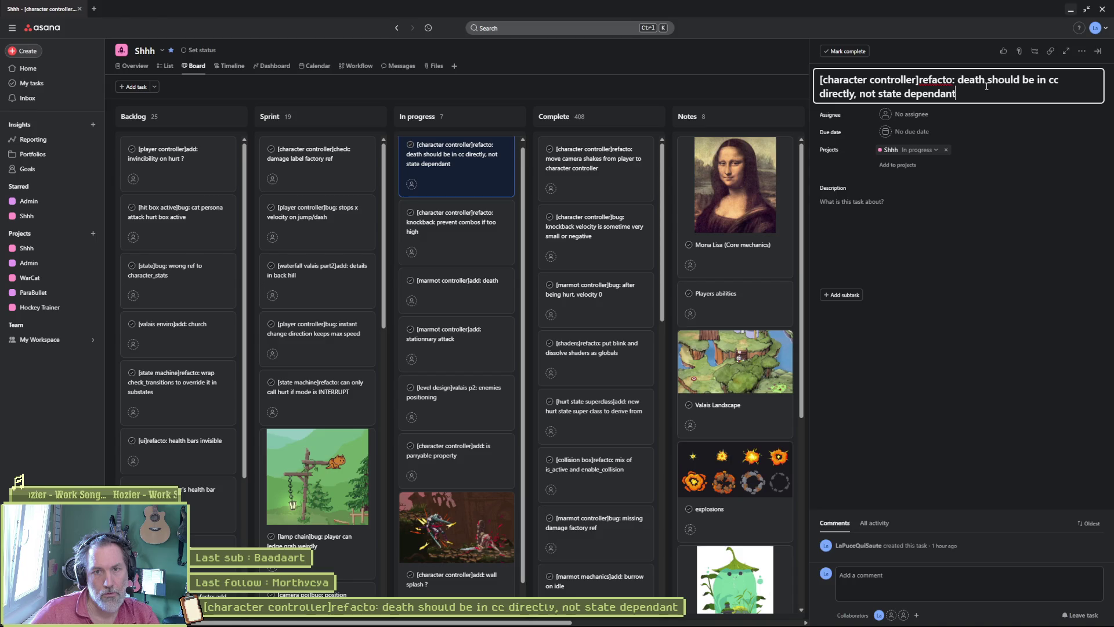
{"action": "key", "text": "ctrl+a"}
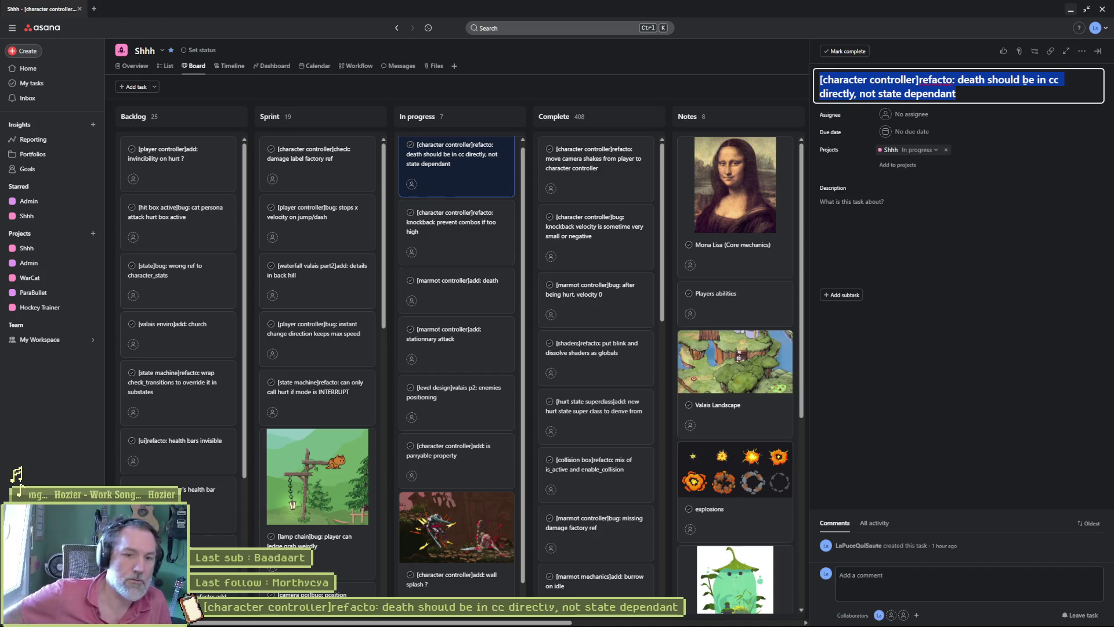
{"action": "key", "text": "alt+Tab"}
{"action": "left_click", "coordinate": [159, 112]}
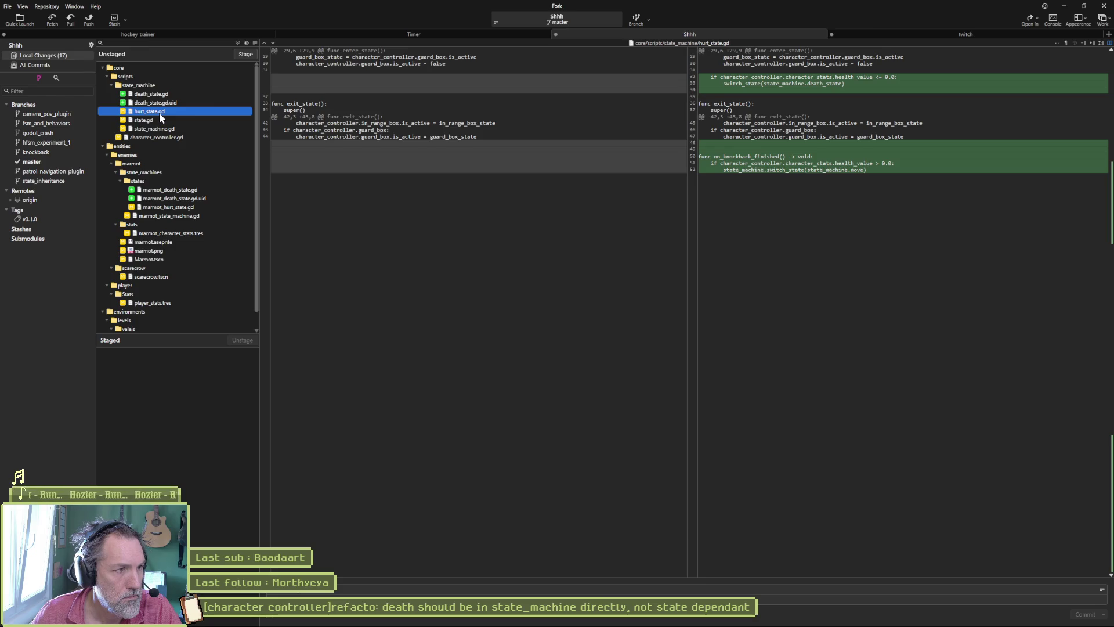
Review the character_controller, state_machine and marmot_death_state diffs, then paste the death refactor title as commit message.
{"action": "left_click", "coordinate": [165, 138]}
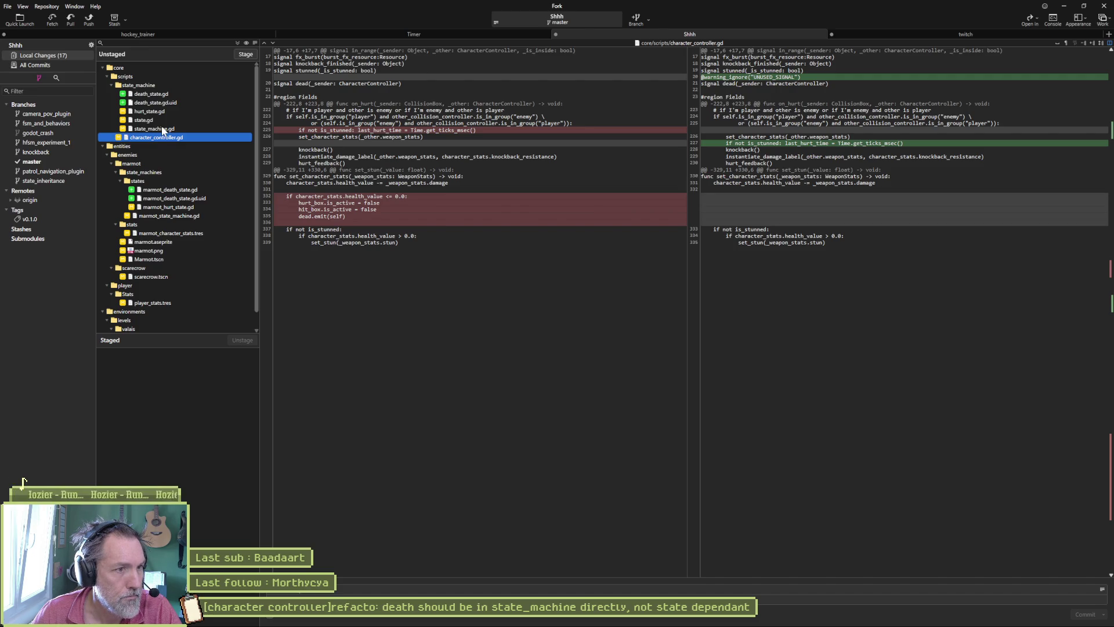
{"action": "left_click", "coordinate": [163, 129]}
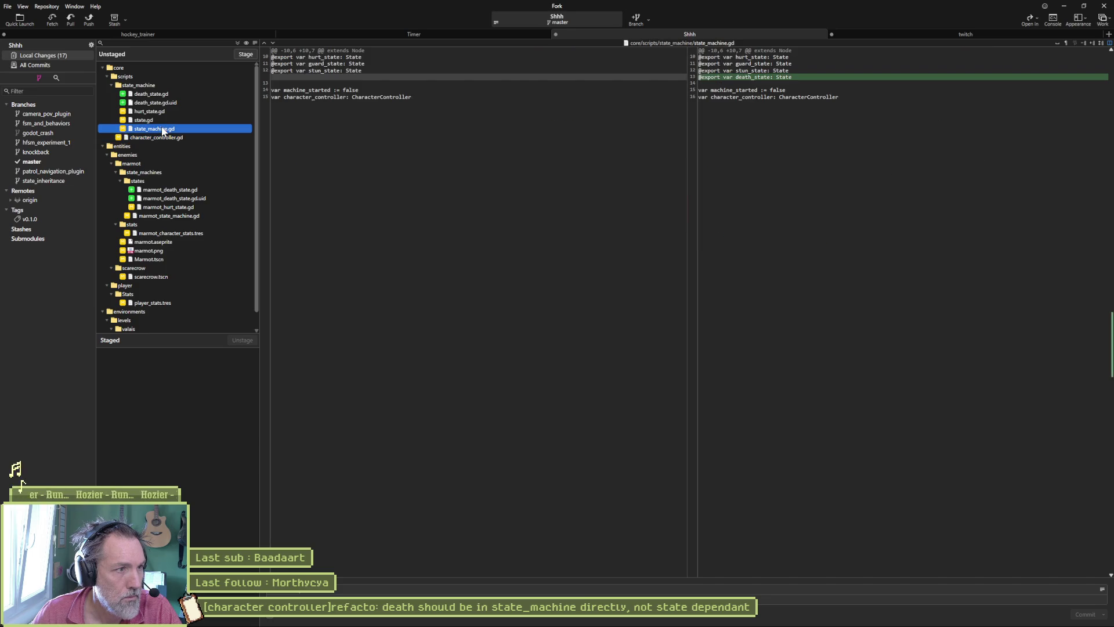
{"action": "left_click", "coordinate": [187, 192]}
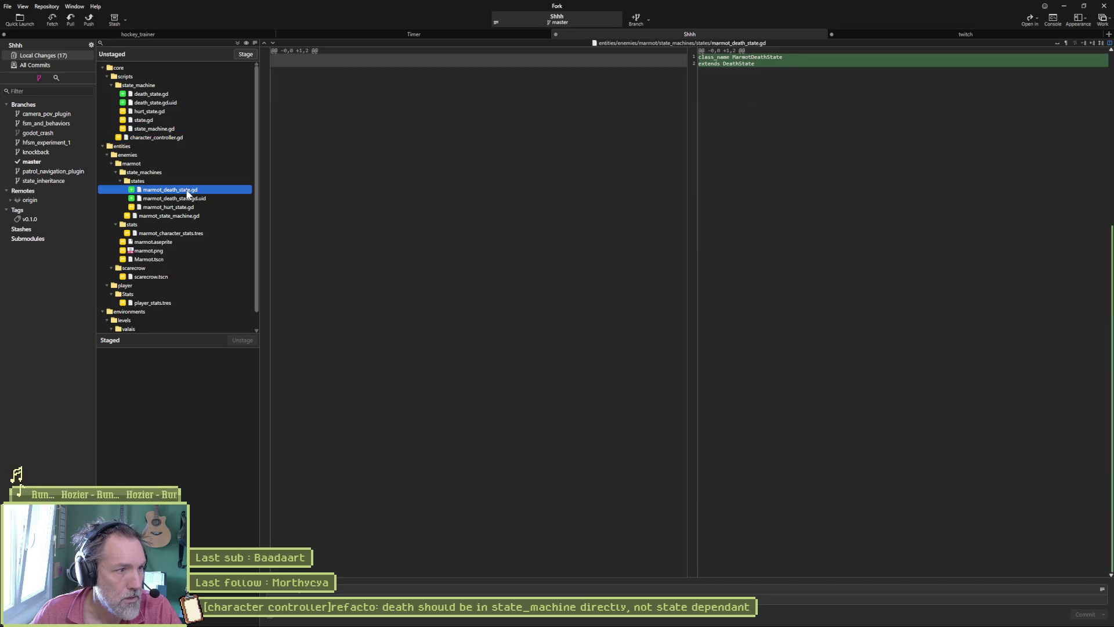
{"action": "left_click", "coordinate": [348, 590]}
{"action": "key", "text": "ctrl+v"}
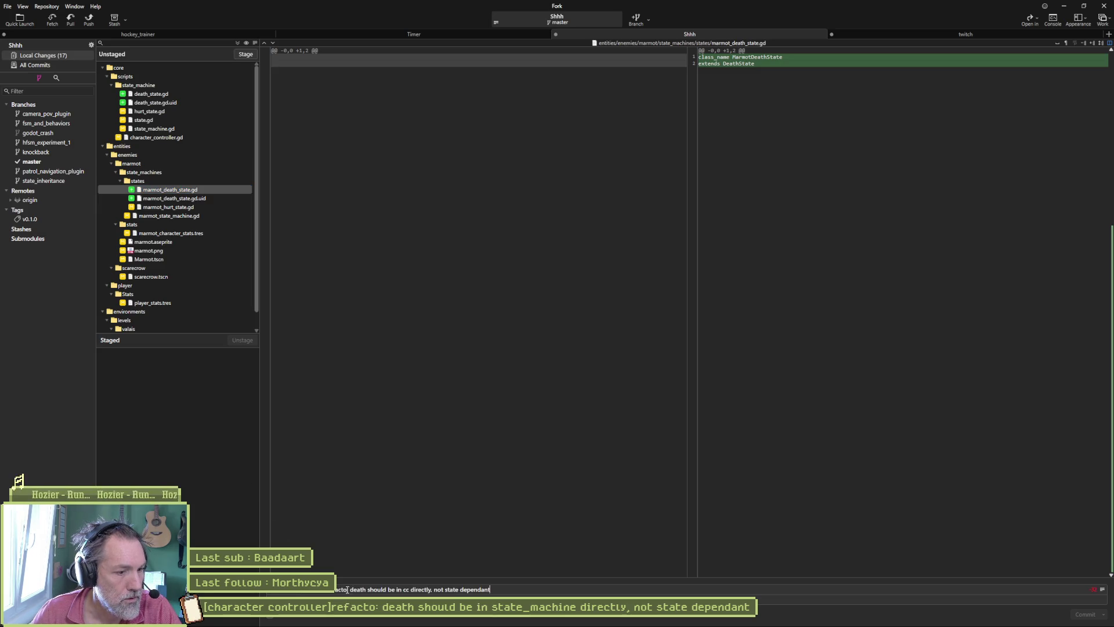
{"action": "type", "text": "red:"}
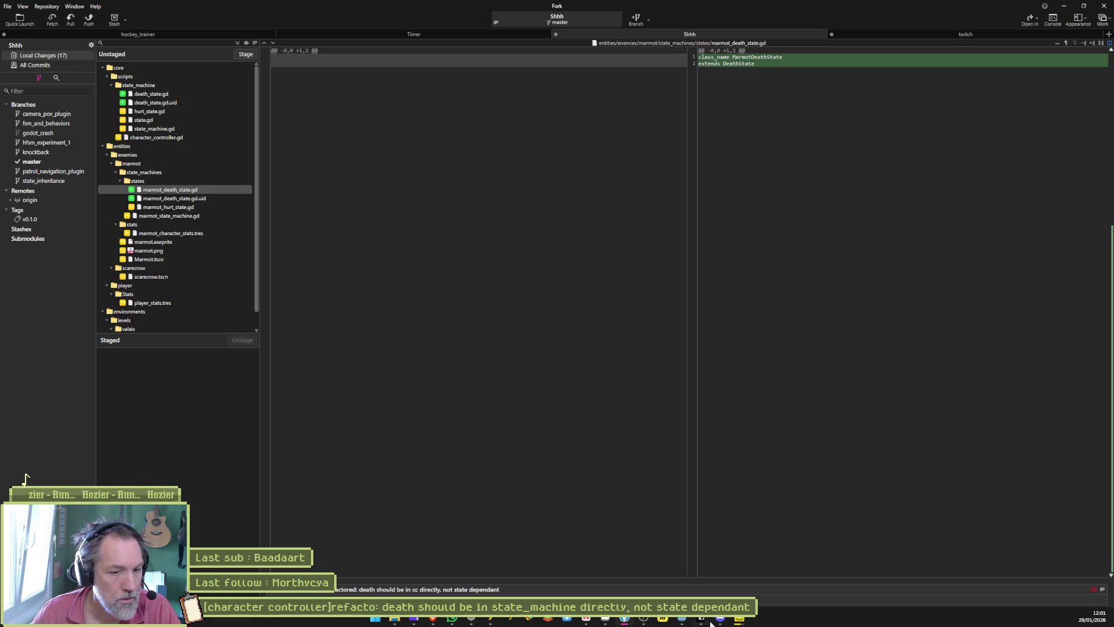
{"action": "mouse_move", "coordinate": [710, 623]}
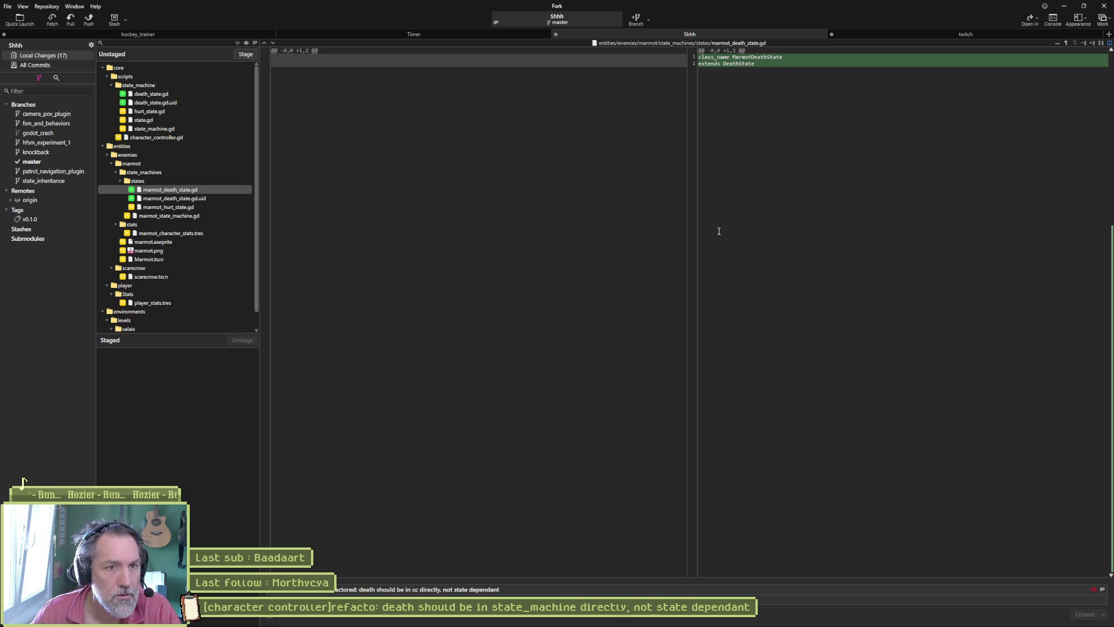
Append '&' plus the '[marmot controller]add: death' task title to the commit message, changing add to added.
{"action": "key", "text": "alt+Tab"}
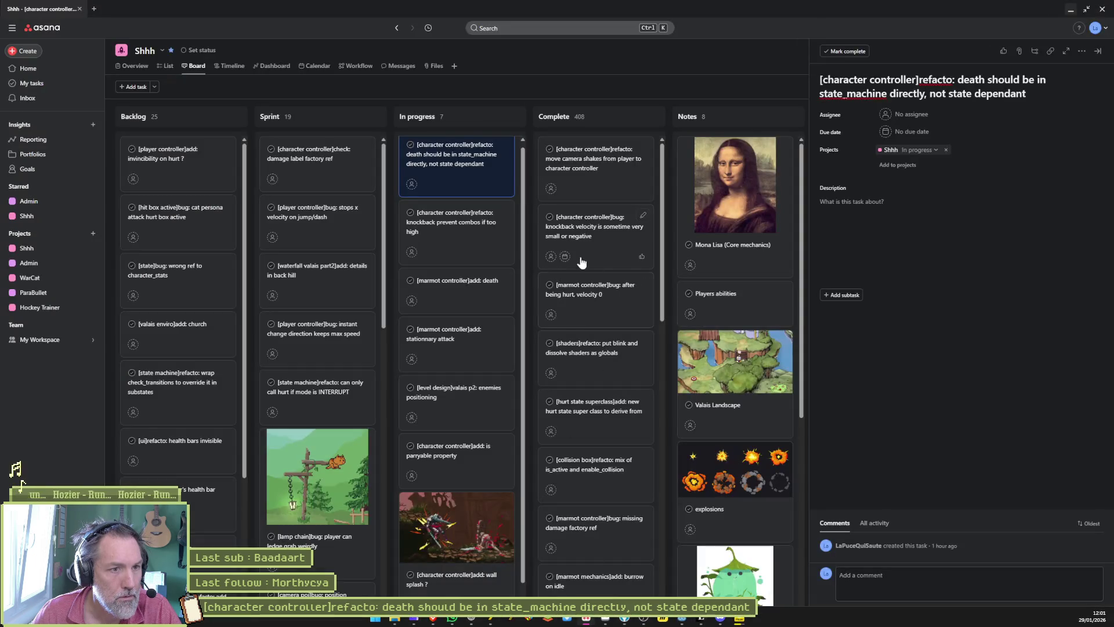
{"action": "scroll", "coordinate": [459, 228], "scroll_direction": "up", "scroll_amount": 1}
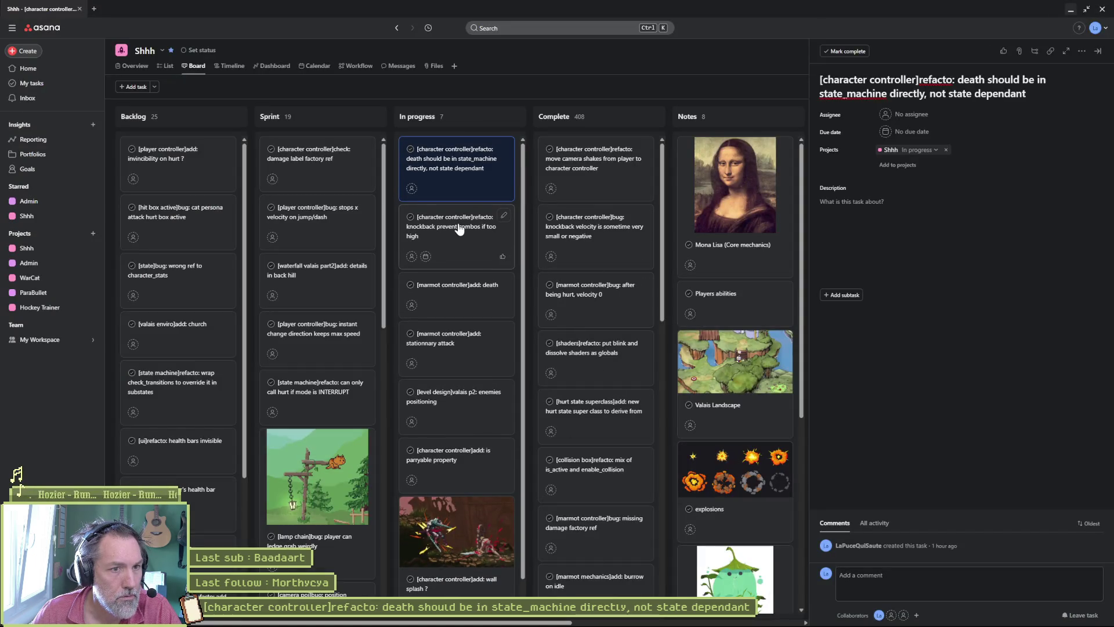
{"action": "left_click", "coordinate": [467, 288]}
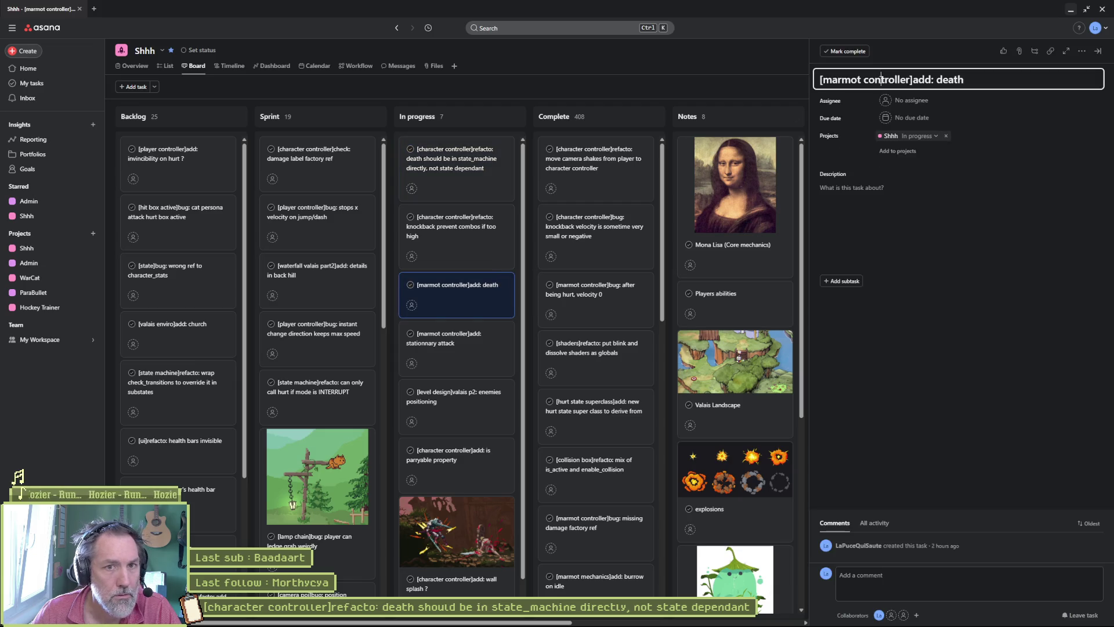
{"action": "key", "text": "alt+Tab"}
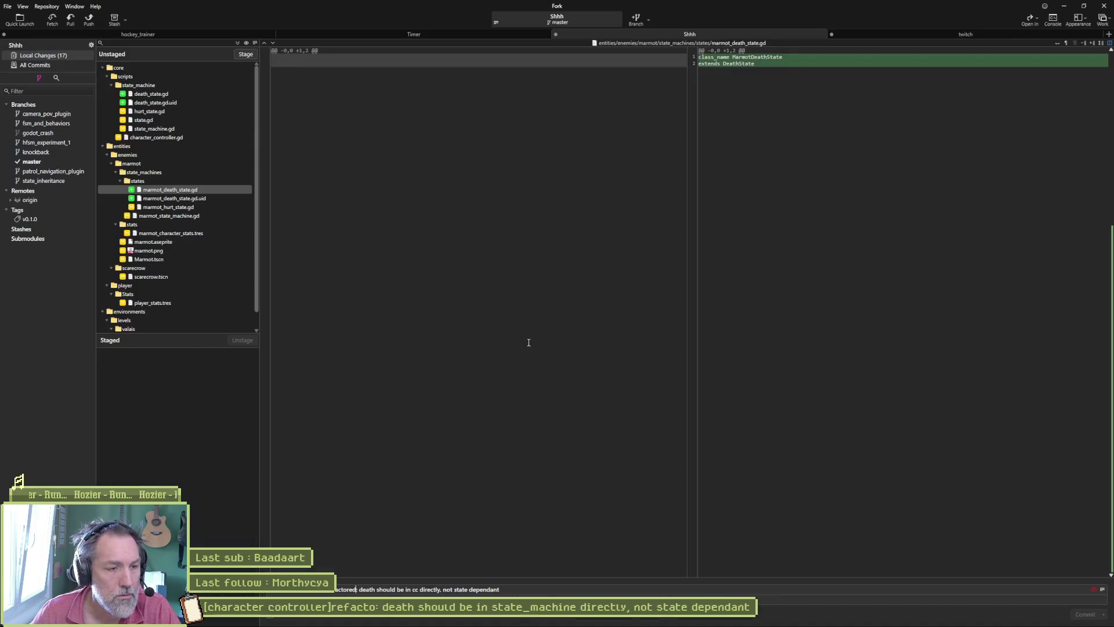
{"action": "type", "text": " &"}
{"action": "type", "text": "[marmot controller]add: death"}
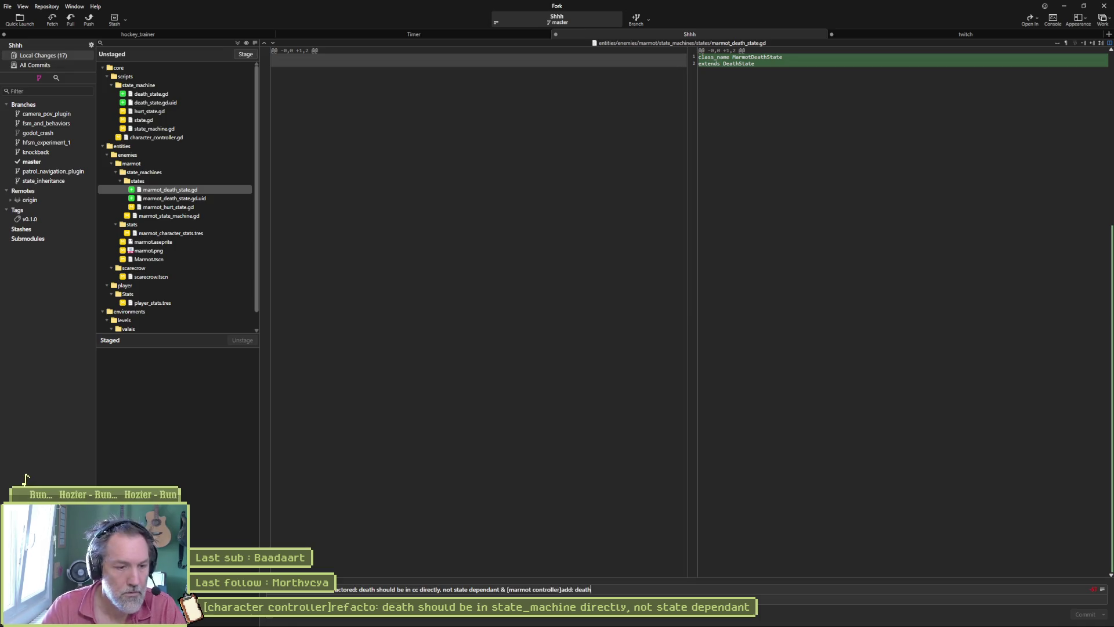
{"action": "type", "text": "ed"}
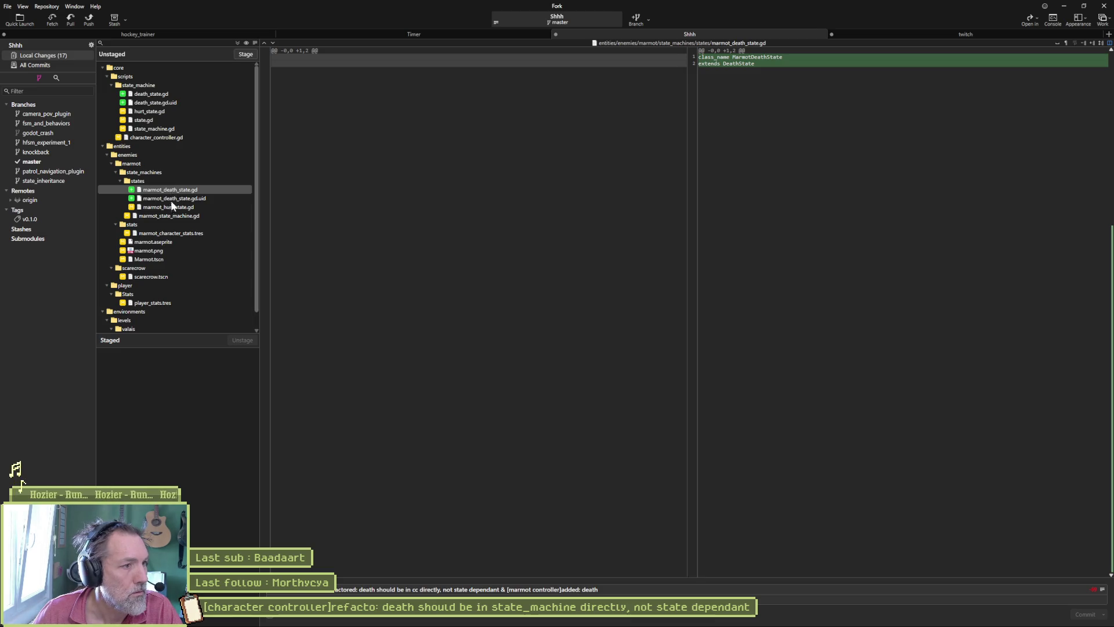
{"action": "left_click", "coordinate": [172, 207]}
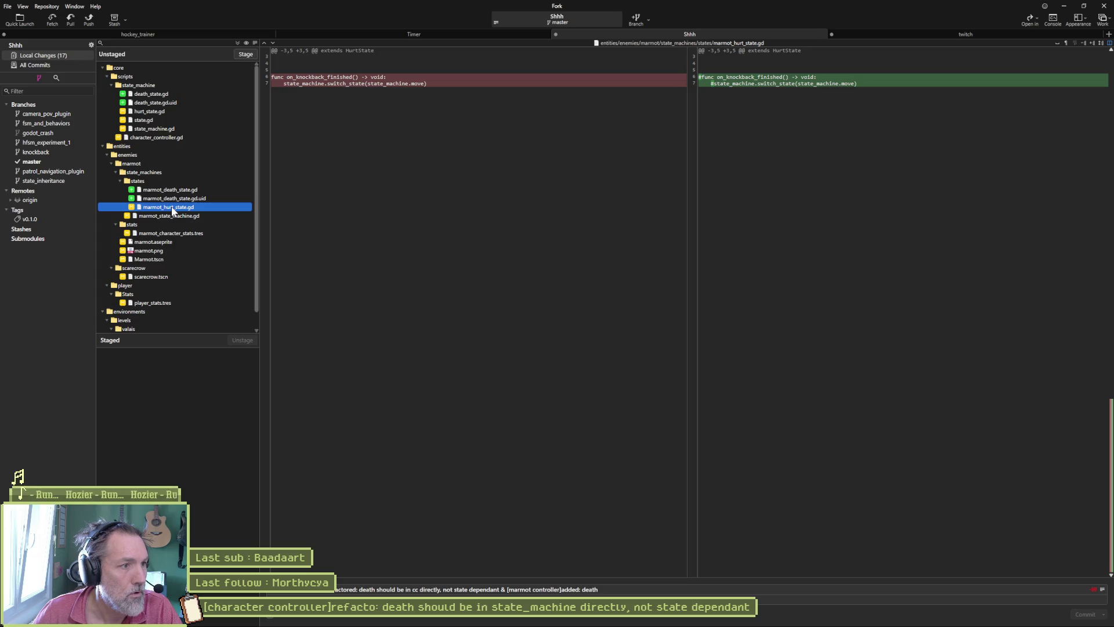
Delete the leftover commented on_knockback_finished lines from marmot_hurt_state.gd and save it.
{"action": "key", "text": "alt+Tab"}
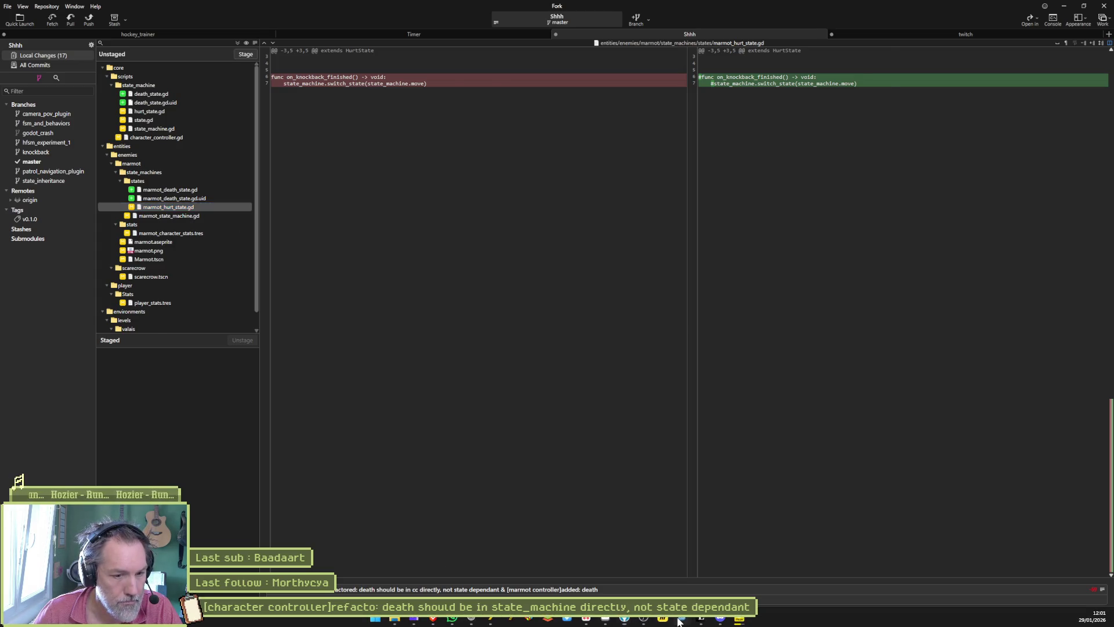
{"action": "left_click", "coordinate": [228, 101]}
{"action": "left_click", "coordinate": [430, 102]}
{"action": "key", "text": "ctrl+shift+k"}
{"action": "key", "text": "ctrl+shift+k"}
{"action": "key", "text": "ctrl+shift+k"}
{"action": "key", "text": "ctrl+s"}
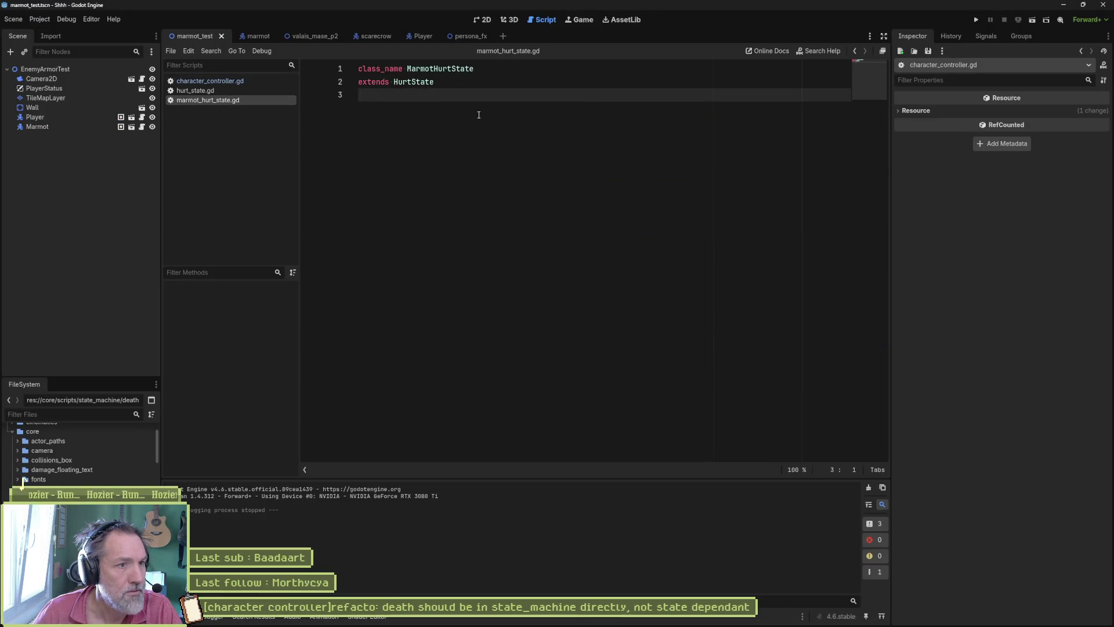
Compare hurt_state.gd's knockback handling with the trimmed marmot_hurt_state.gd, then go back to Fork.
{"action": "left_click", "coordinate": [231, 93]}
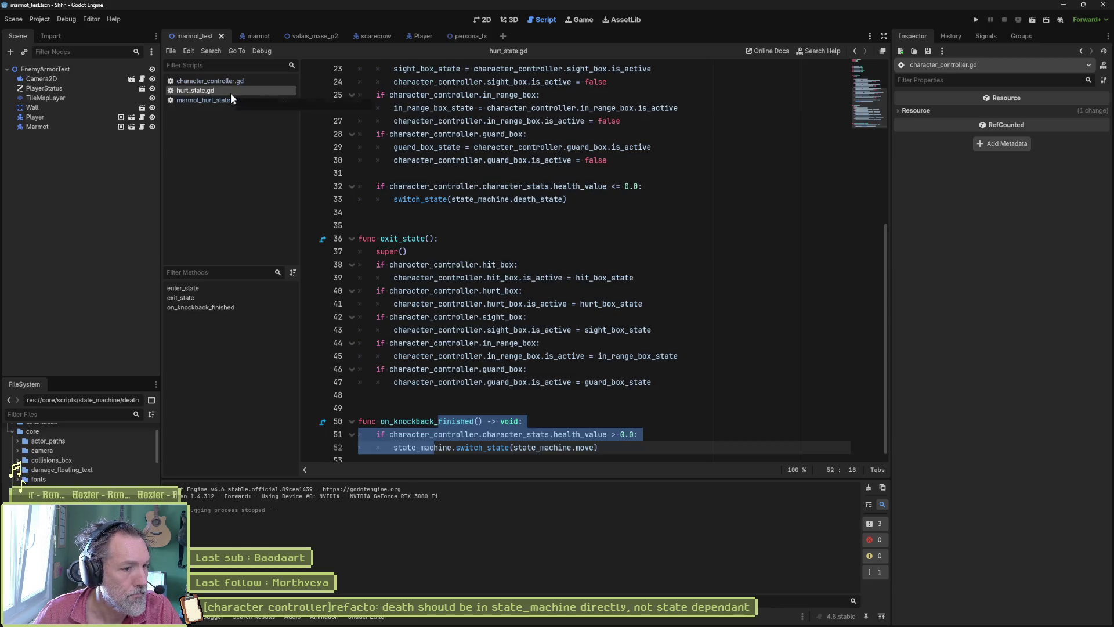
{"action": "left_click", "coordinate": [632, 200]}
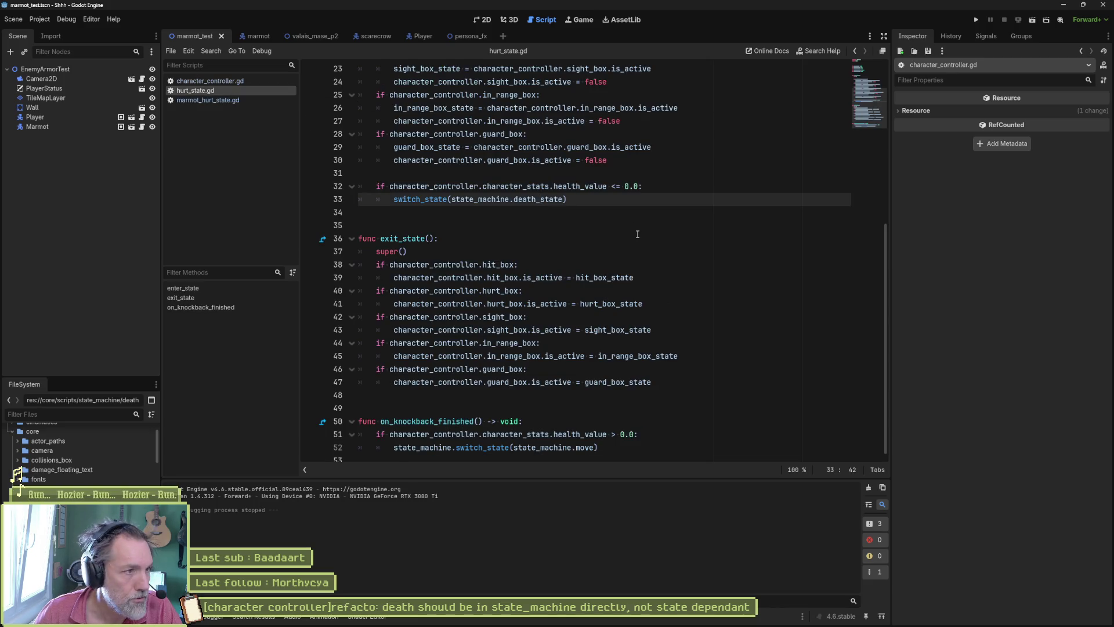
{"action": "left_click", "coordinate": [207, 100]}
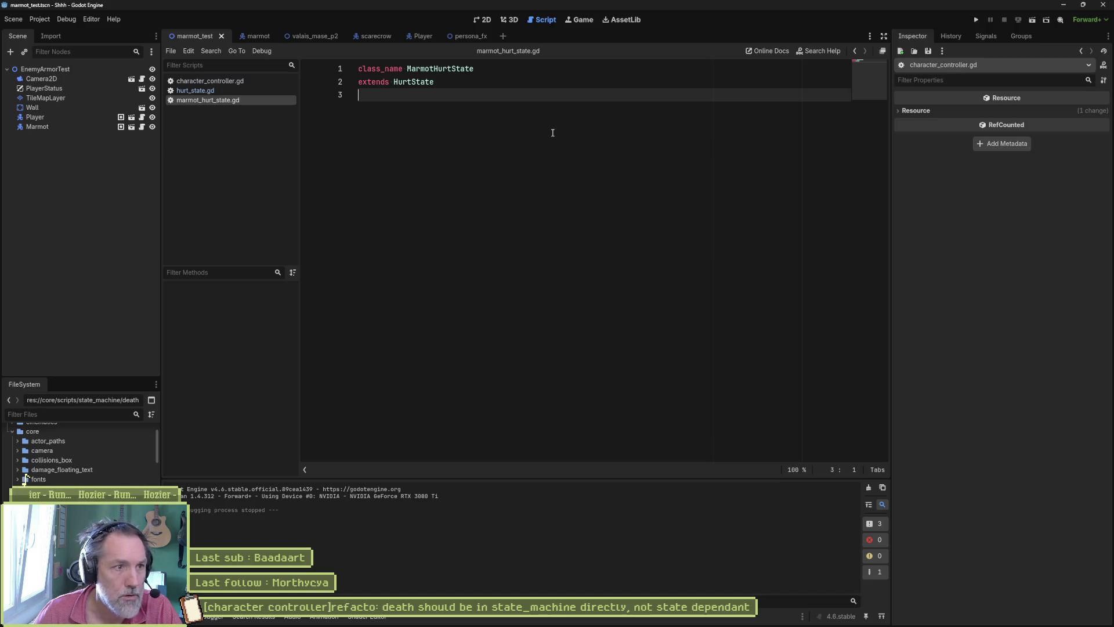
{"action": "key", "text": "alt+Tab"}
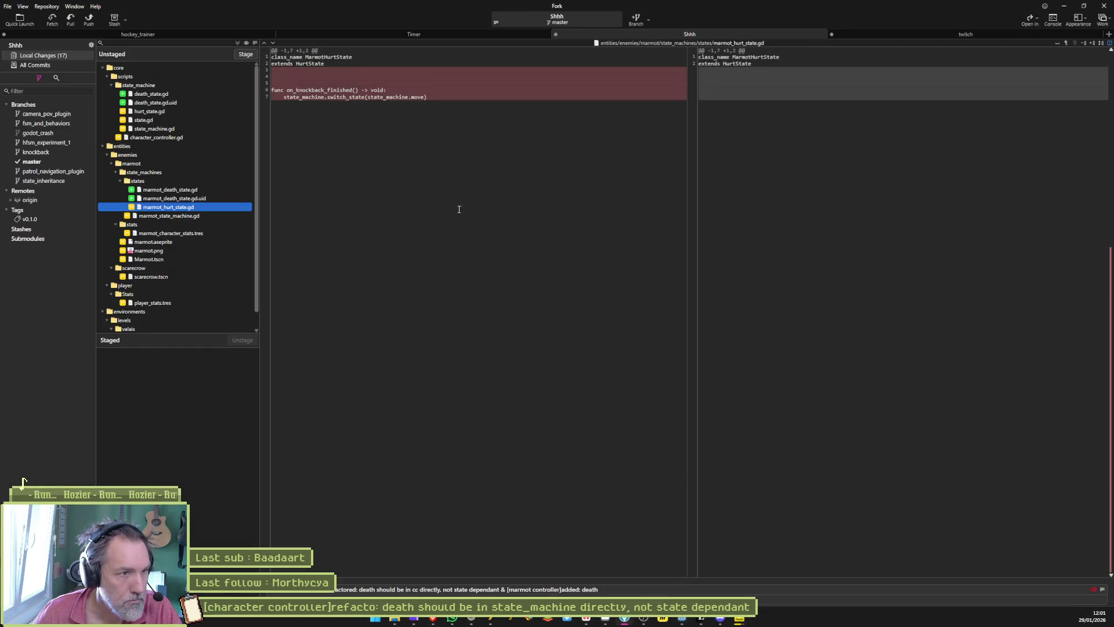
Review the marmot_state_machine.gd and sprite sheet diffs, then stage and commit all 17 files.
{"action": "left_click", "coordinate": [192, 216]}
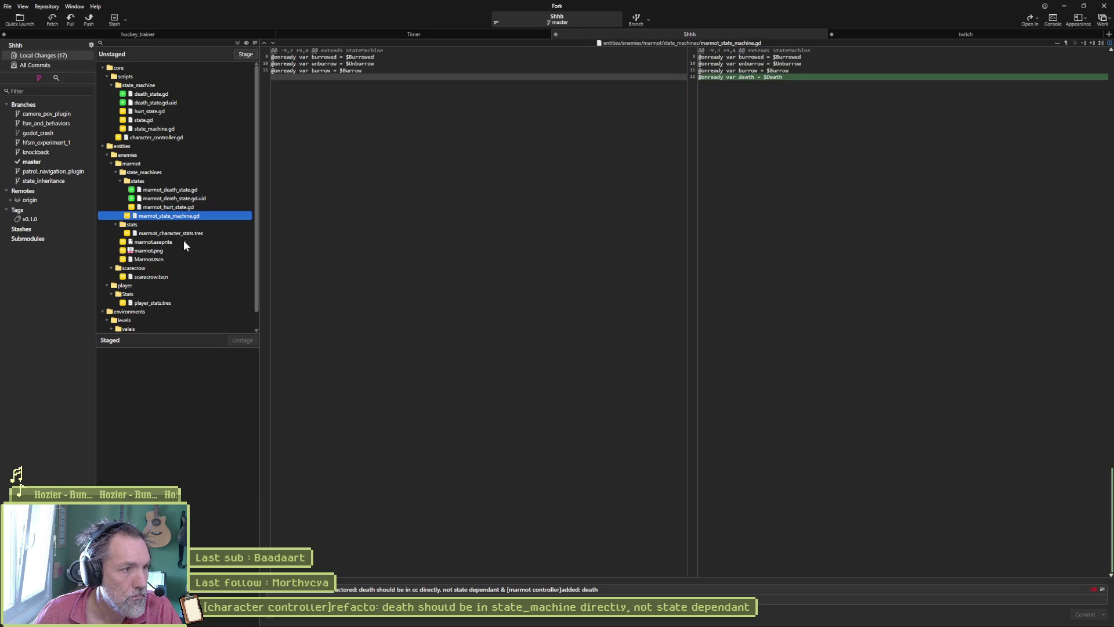
{"action": "left_click", "coordinate": [165, 250]}
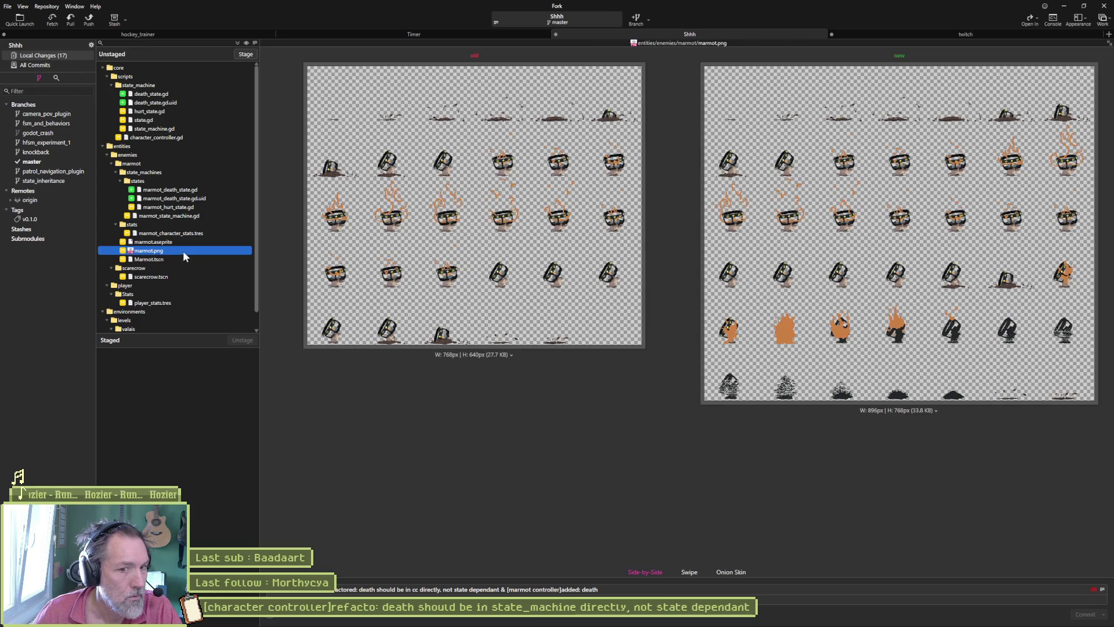
{"action": "scroll", "coordinate": [164, 256], "scroll_direction": "down", "scroll_amount": 1}
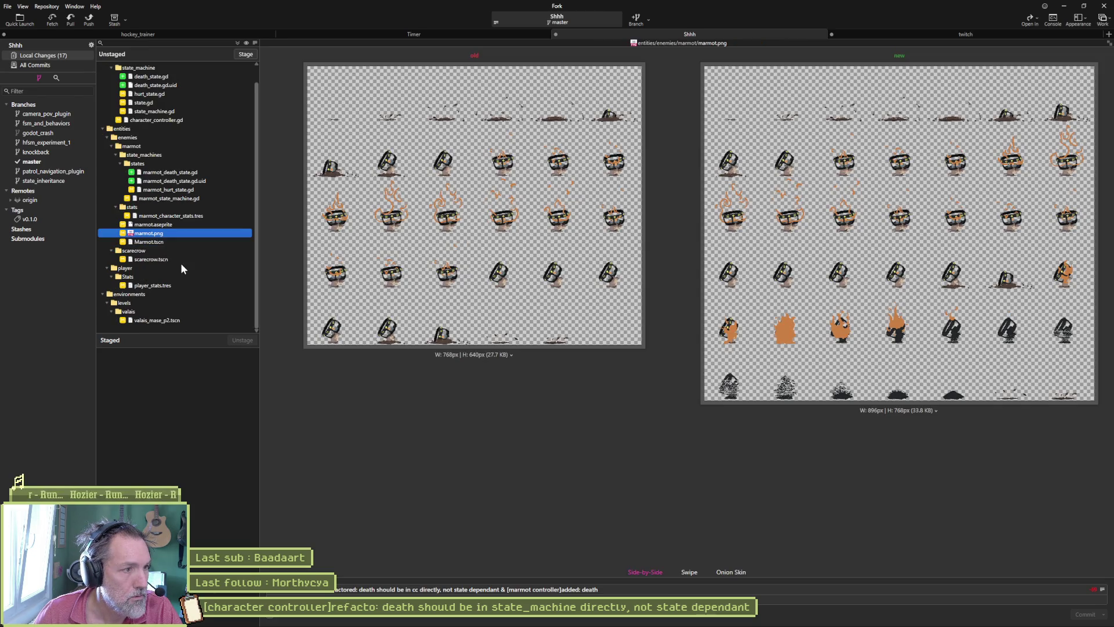
{"action": "scroll", "coordinate": [212, 75], "scroll_direction": "up", "scroll_amount": 1}
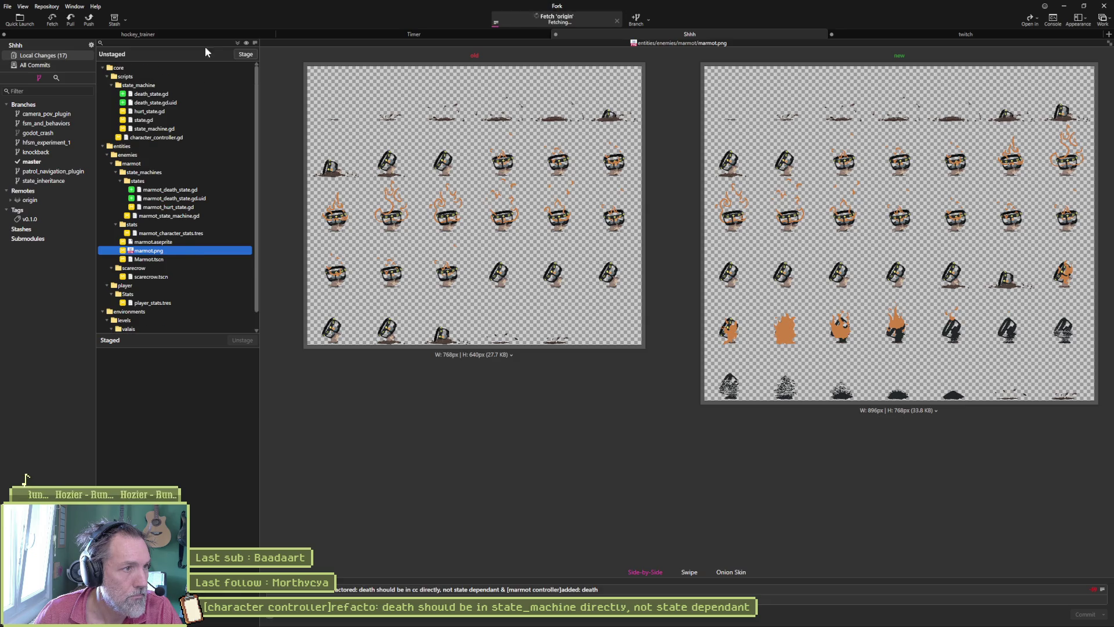
{"action": "left_click", "coordinate": [245, 54]}
{"action": "key", "text": "ctrl+Return"}
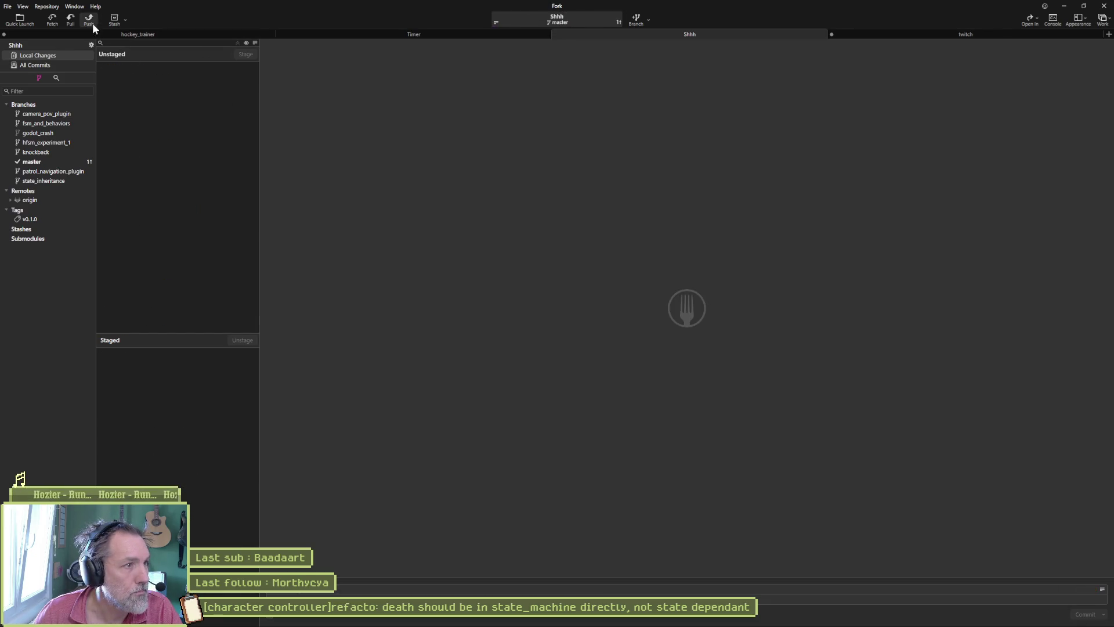
Push master to origin and bring up the Asana board.
{"action": "left_click", "coordinate": [90, 21]}
{"action": "left_click", "coordinate": [613, 355]}
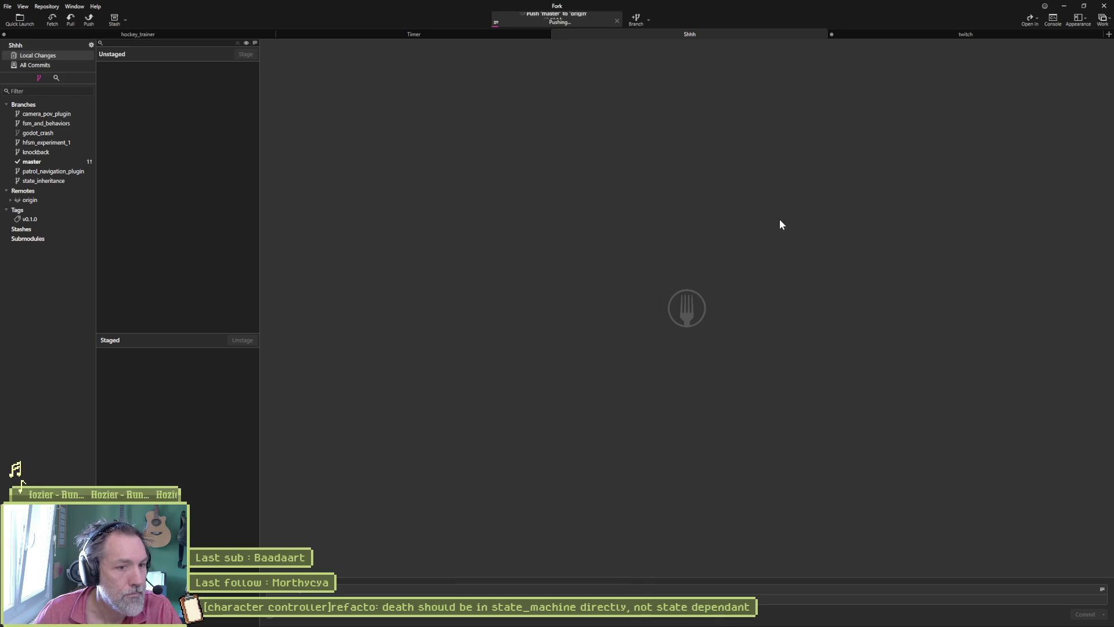
{"action": "left_click", "coordinate": [1064, 6]}
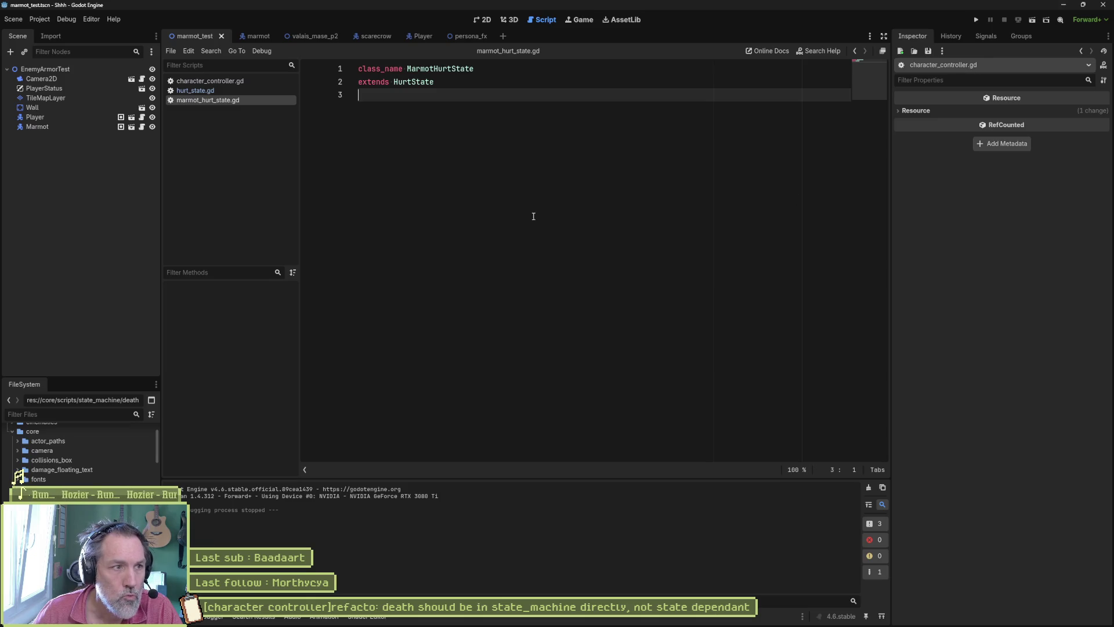
{"action": "left_click", "coordinate": [586, 619]}
Drag the '[marmot controller]add: death' and death refactor cards into Complete, then open the knockback combos task.
{"action": "left_click_drag", "start_coordinate": [500, 273], "coordinate": [581, 153]}
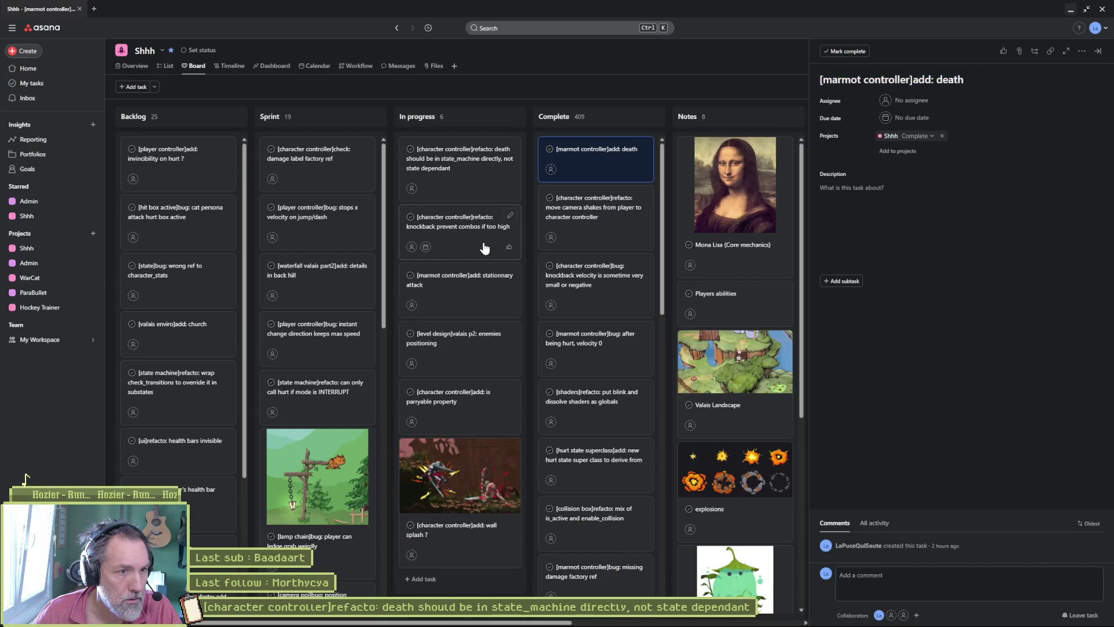
{"action": "mouse_move", "coordinate": [463, 164]}
{"action": "left_mouse_down"}
{"action": "mouse_move", "coordinate": [572, 72]}
{"action": "mouse_move", "coordinate": [592, 163]}
{"action": "left_mouse_up"}
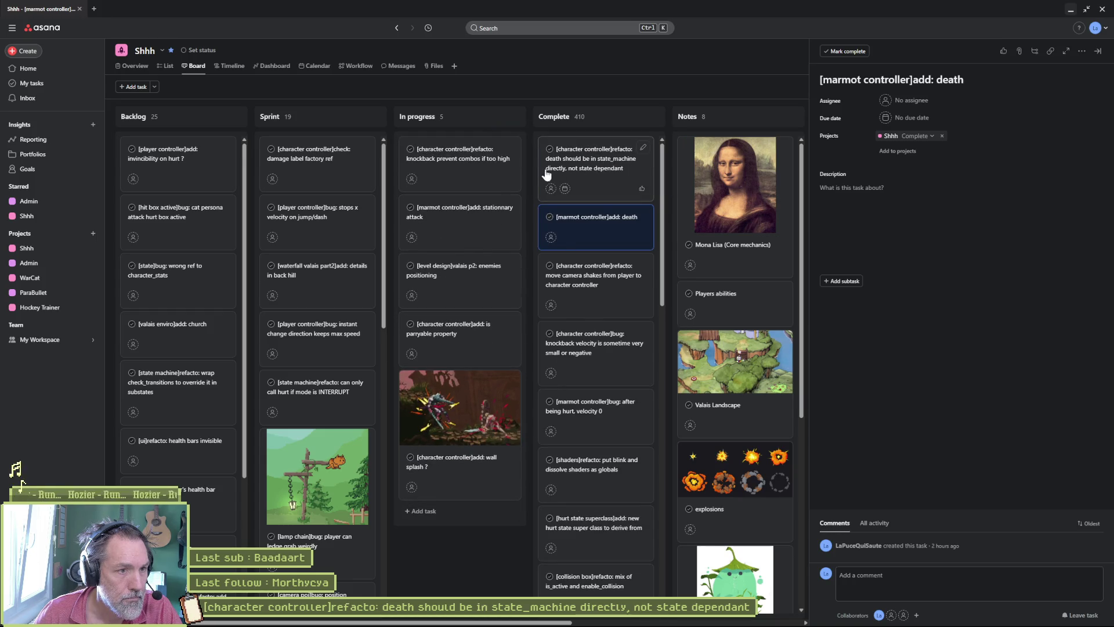
{"action": "left_click", "coordinate": [480, 166]}
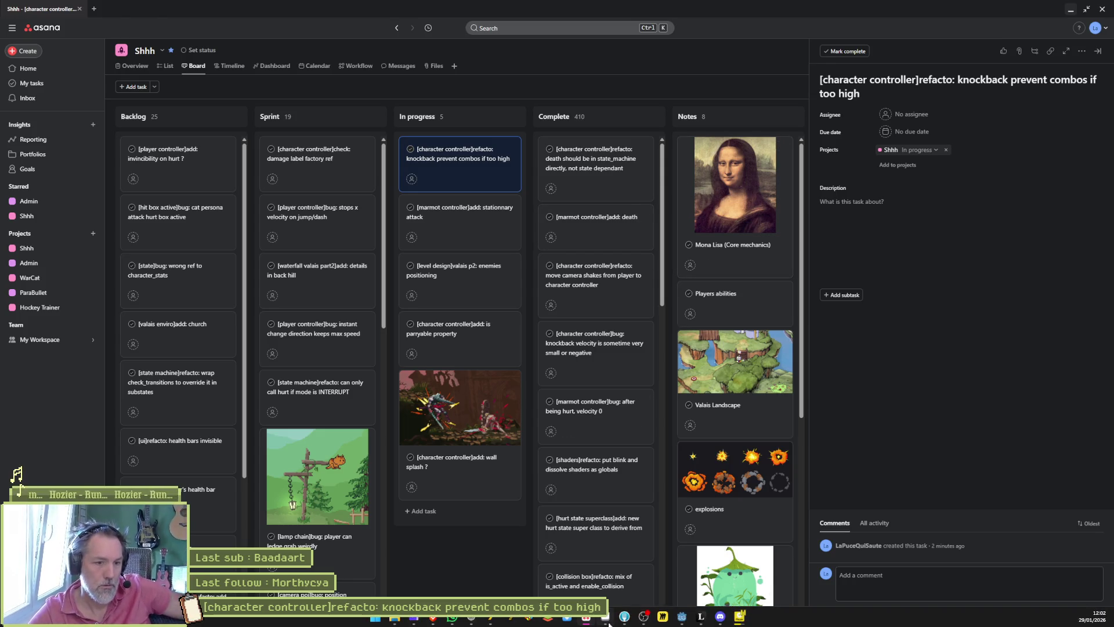
{"action": "left_click", "coordinate": [682, 616]}
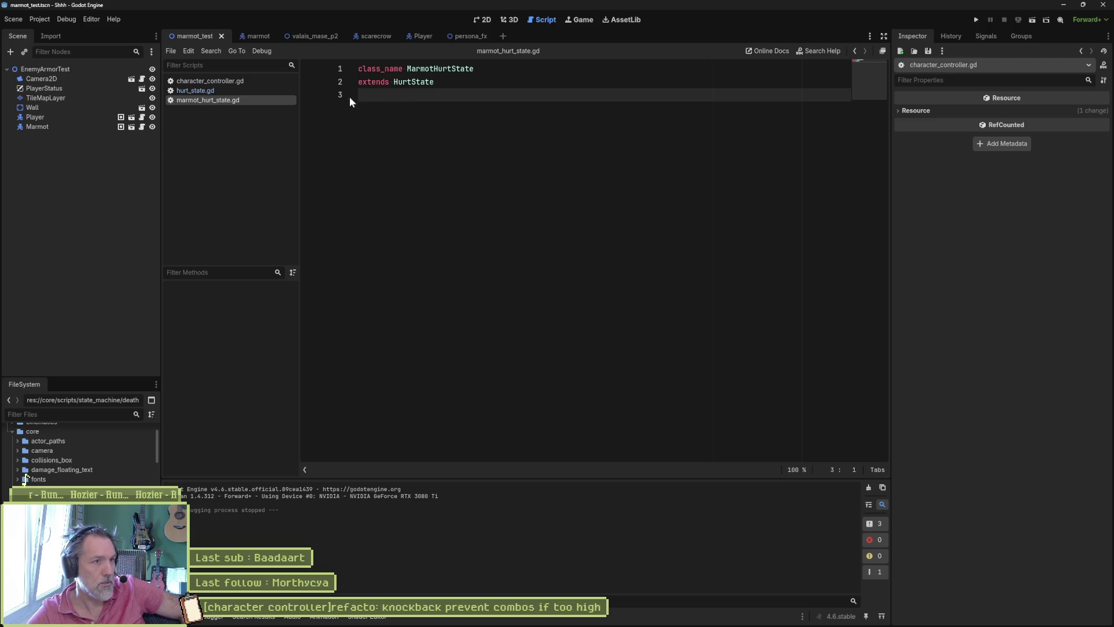
Raise the Marmot node's Knockback Resistance to 0.28 and run the marmot_test scene.
{"action": "left_click", "coordinate": [256, 36]}
{"action": "left_click", "coordinate": [486, 19]}
{"action": "left_click", "coordinate": [195, 35]}
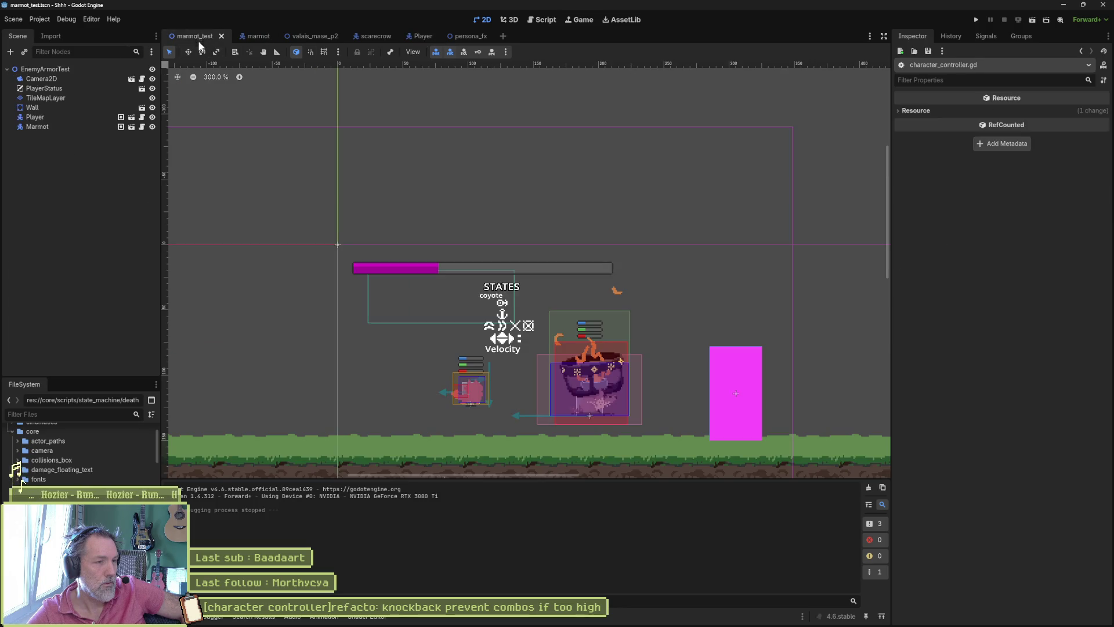
{"action": "left_click", "coordinate": [78, 125]}
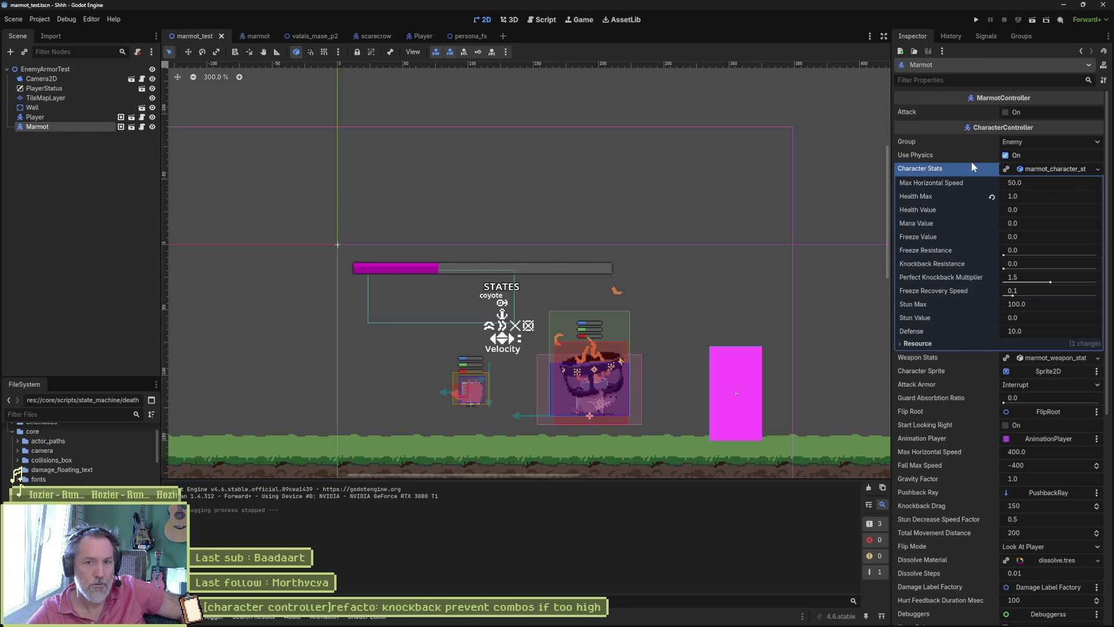
{"action": "left_click_drag", "start_coordinate": [1007, 267], "coordinate": [1034, 267]}
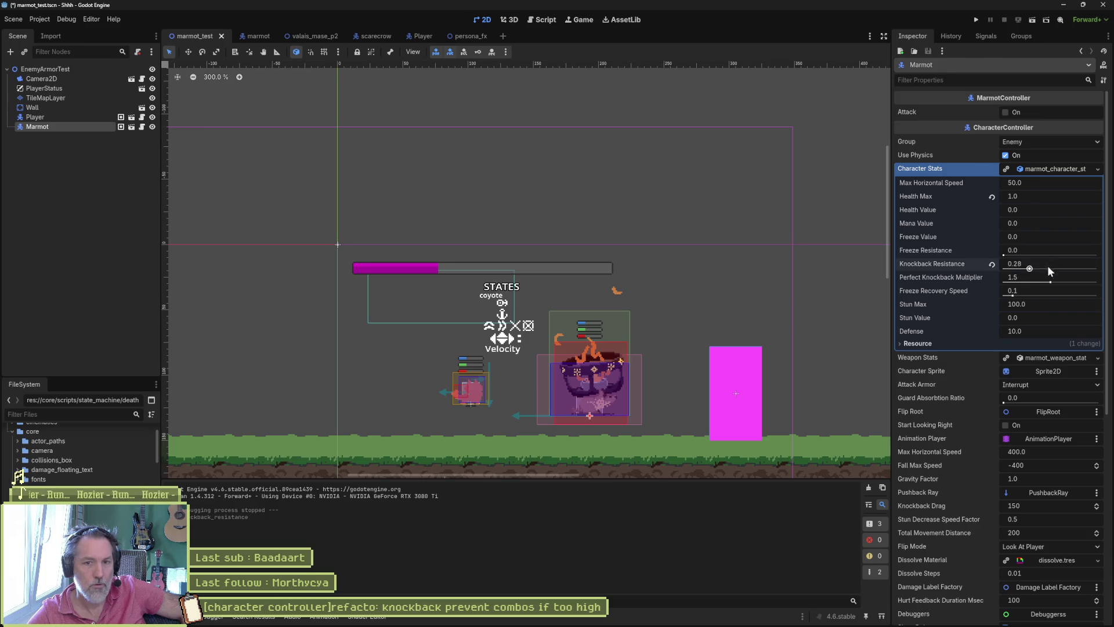
{"action": "key", "text": "F6"}
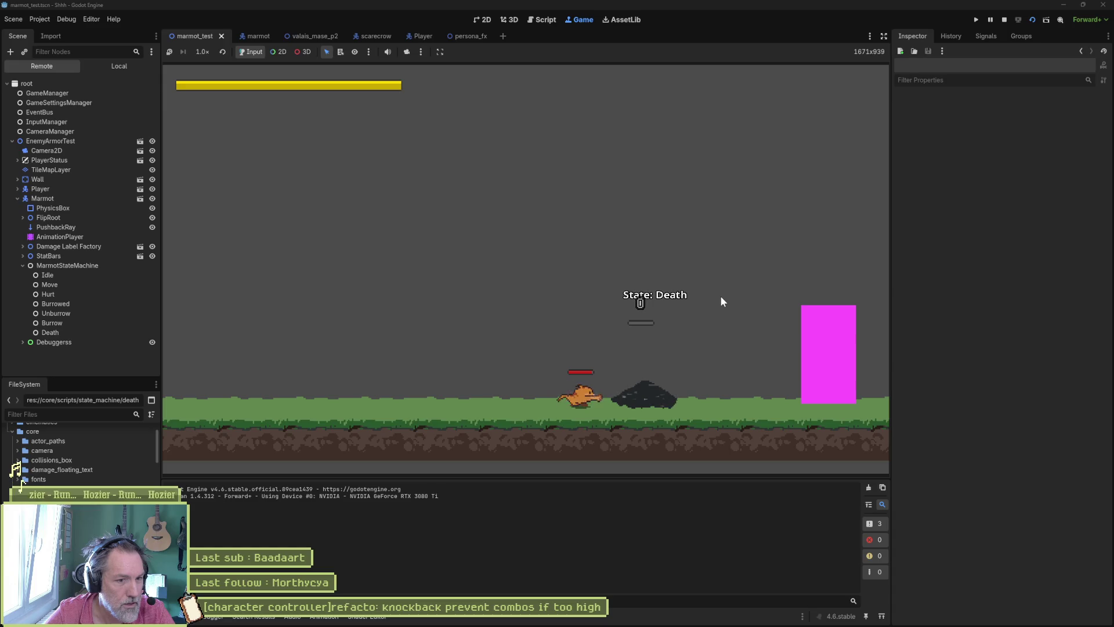
Rerun the marmot test scene with the Marmot node selected to reproduce the Hurt-state bug.
{"action": "key", "text": "F8"}
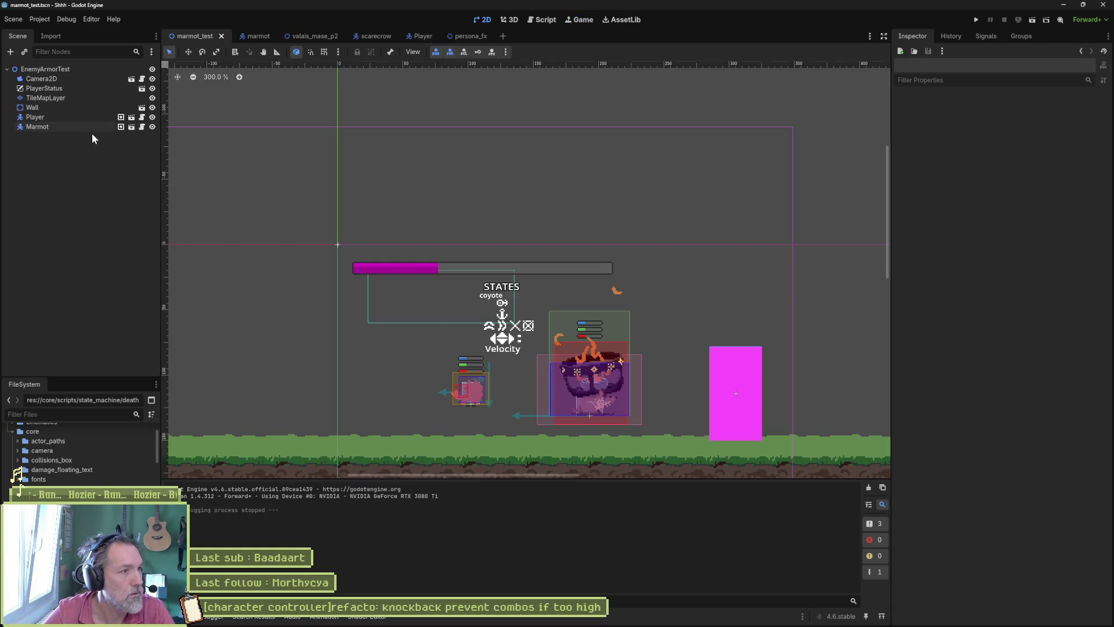
{"action": "left_click", "coordinate": [87, 126]}
{"action": "key", "text": "F6"}
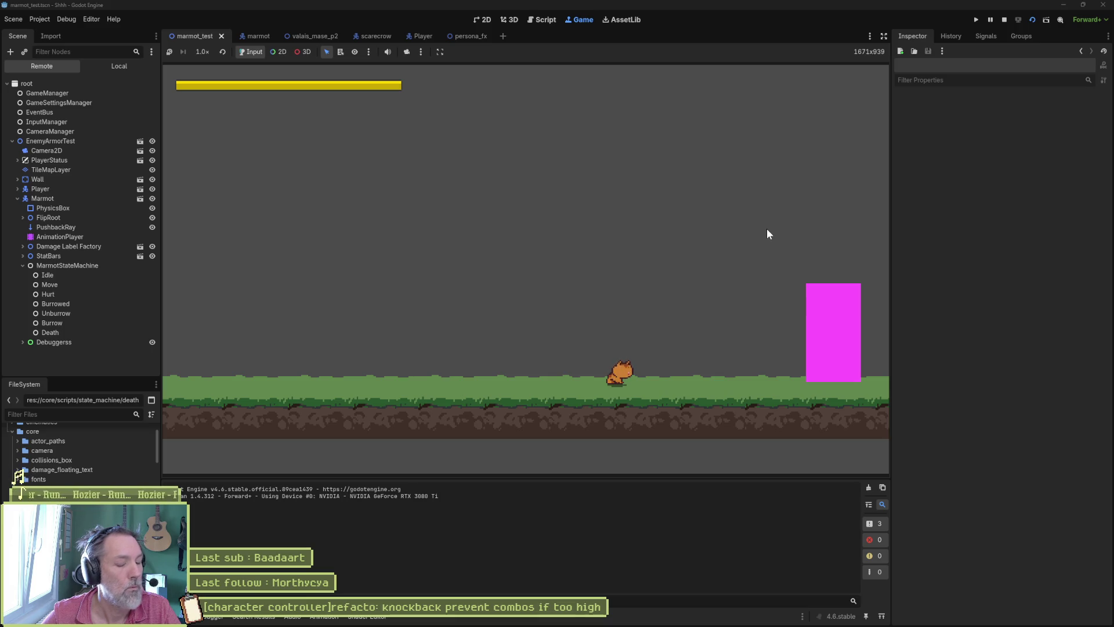
{"action": "key", "text": "F8"}
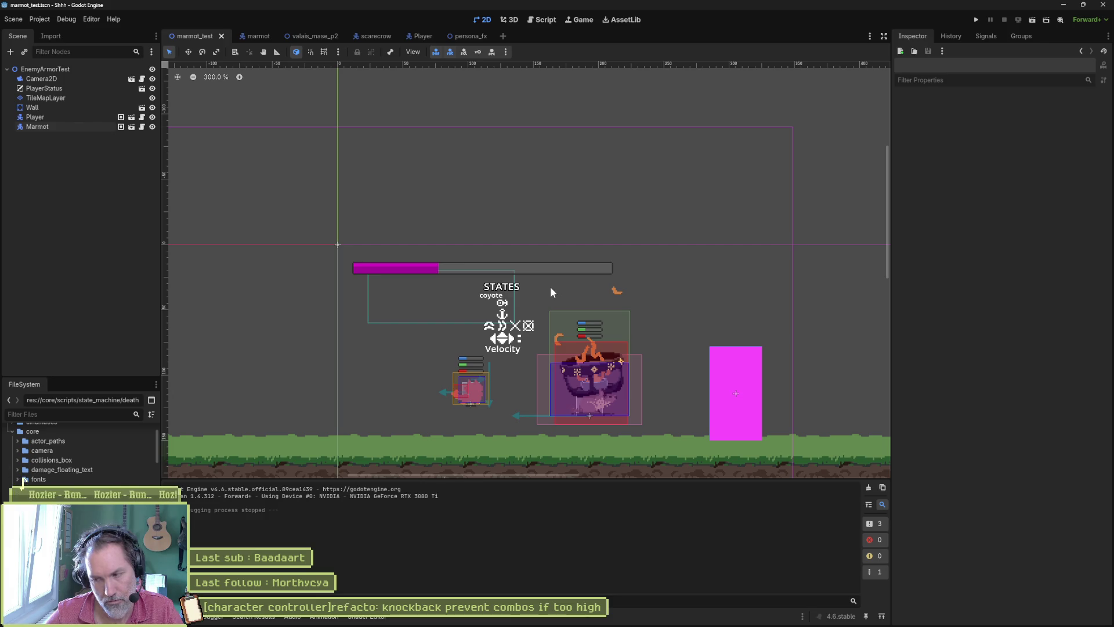
{"action": "key", "text": "F6"}
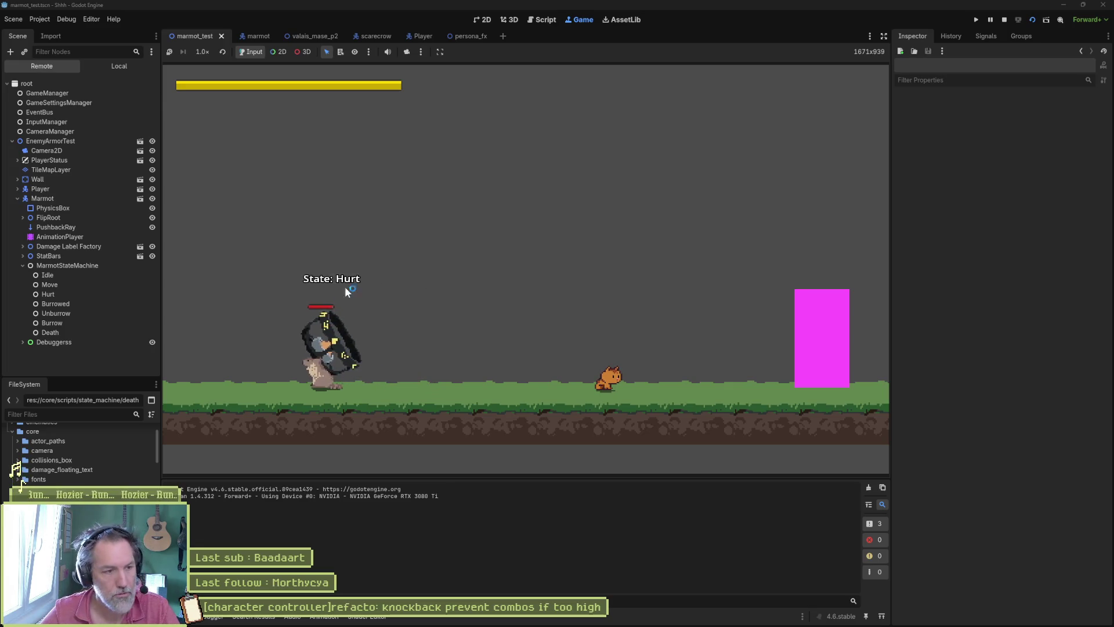
Snip the Game view showing the marmot stuck in its Hurt state.
{"action": "key", "text": "super+shift+s"}
{"action": "left_click_drag", "start_coordinate": [212, 239], "coordinate": [707, 403]}
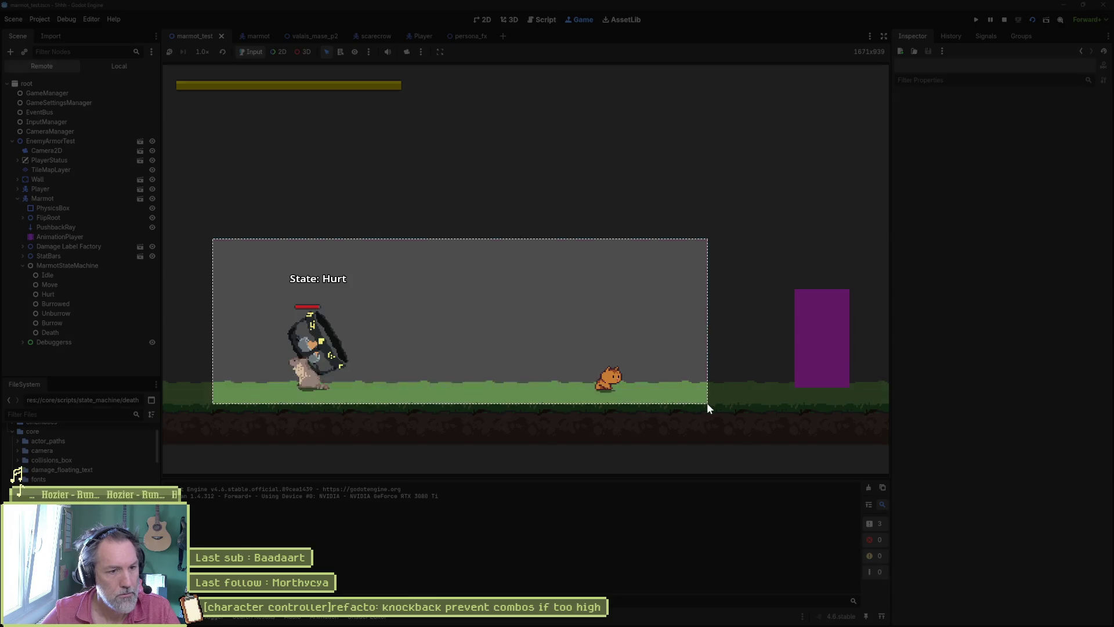
{"action": "left_click", "coordinate": [989, 22]}
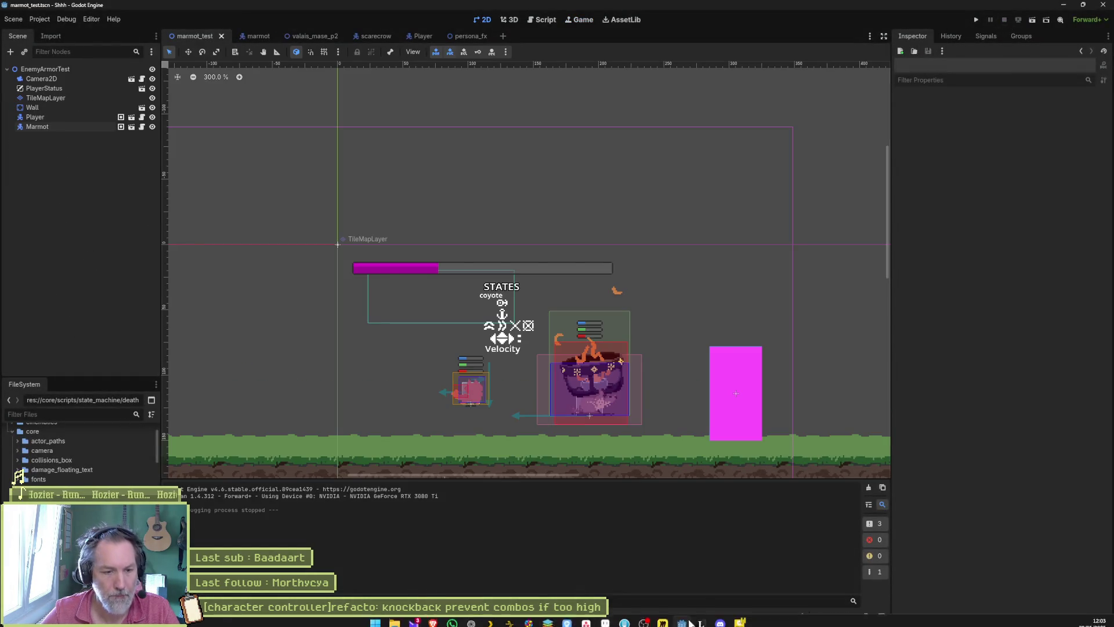
Add an In progress task titled "[marmot controller]bug: after hurt, stucked in move state".
{"action": "left_click", "coordinate": [588, 618]}
{"action": "left_click", "coordinate": [429, 510]}
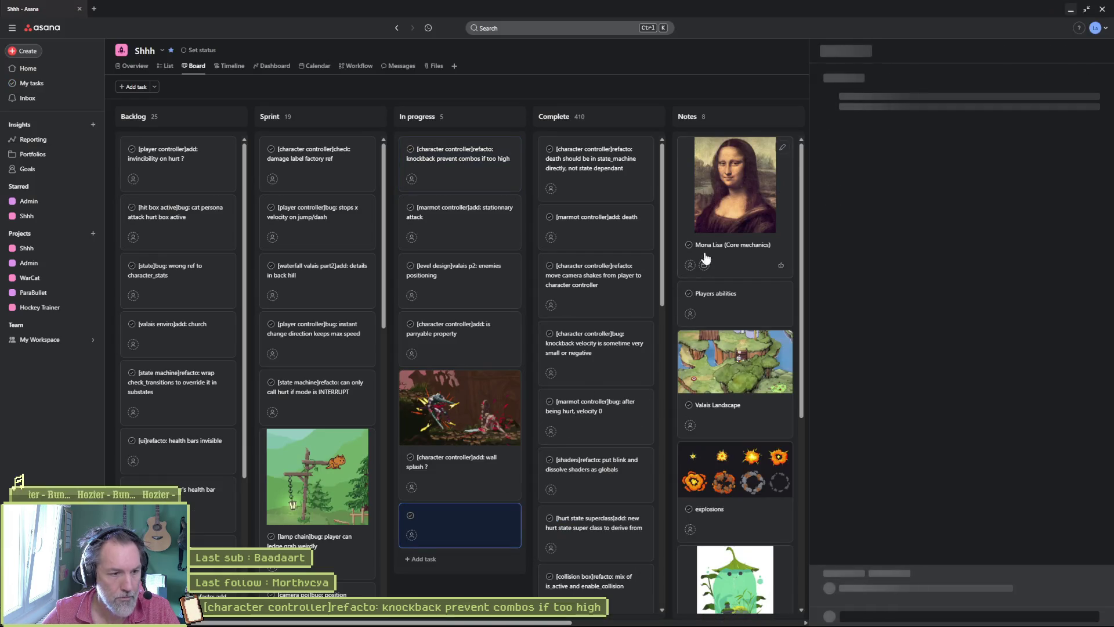
{"action": "left_click", "coordinate": [877, 78]}
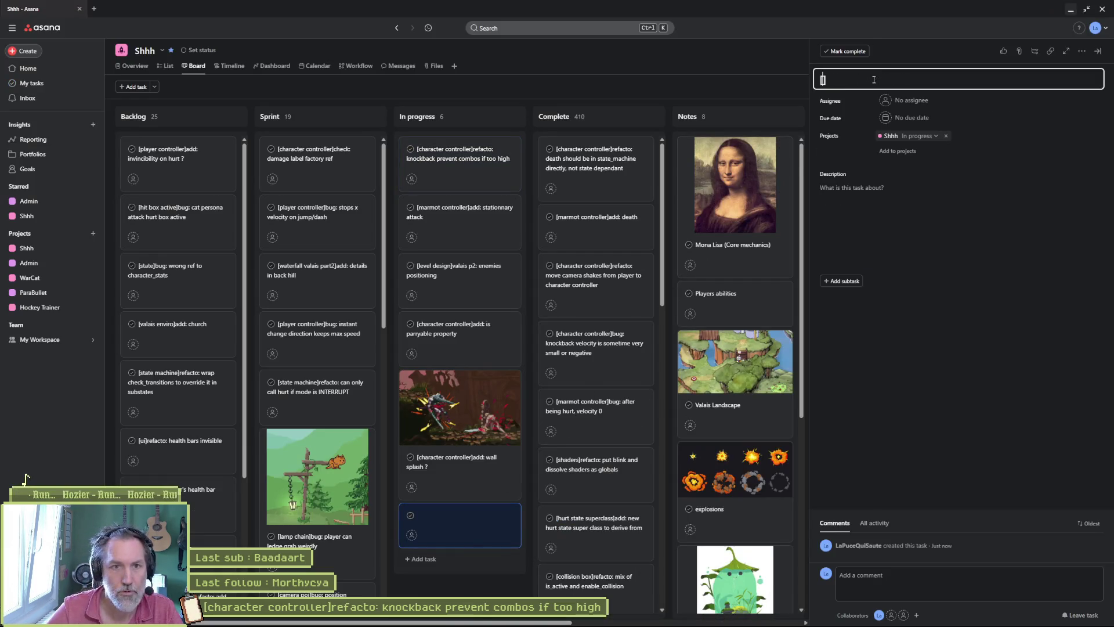
{"action": "type", "text": "[]marmot con"}
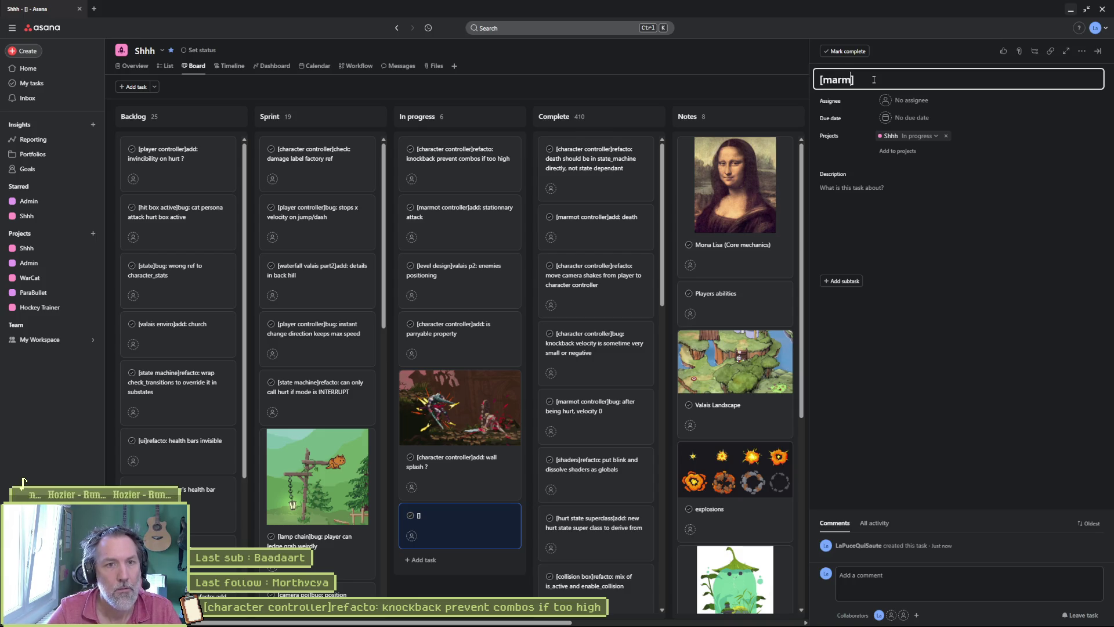
{"action": "key", "text": "BackSpace"}
{"action": "key", "text": "BackSpace"}
{"action": "key", "text": "BackSpace"}
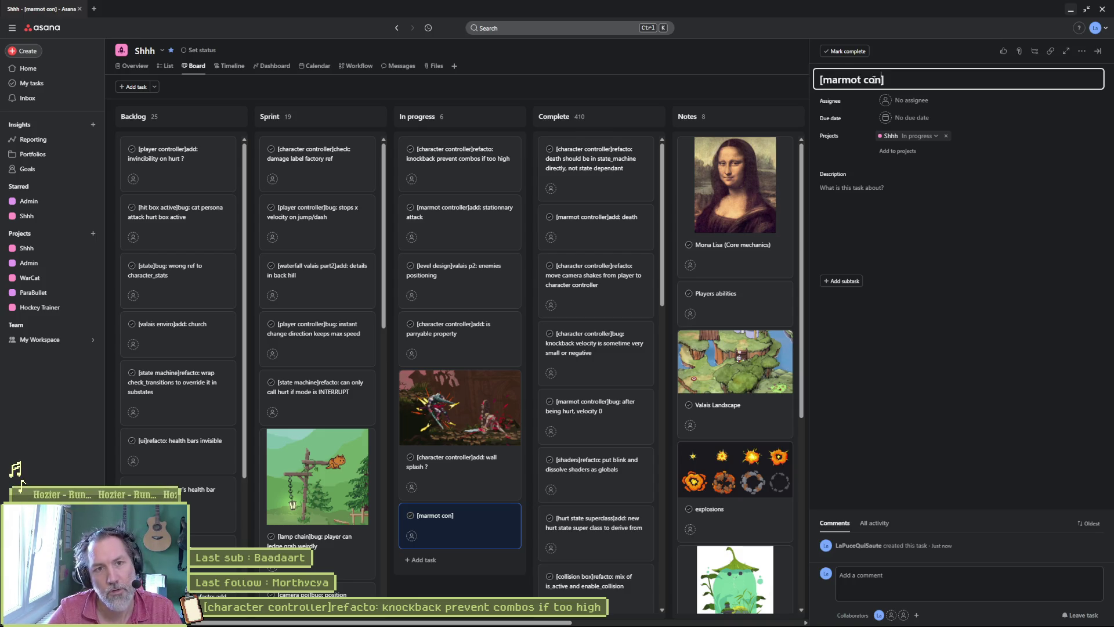
{"action": "type", "text": "char"}
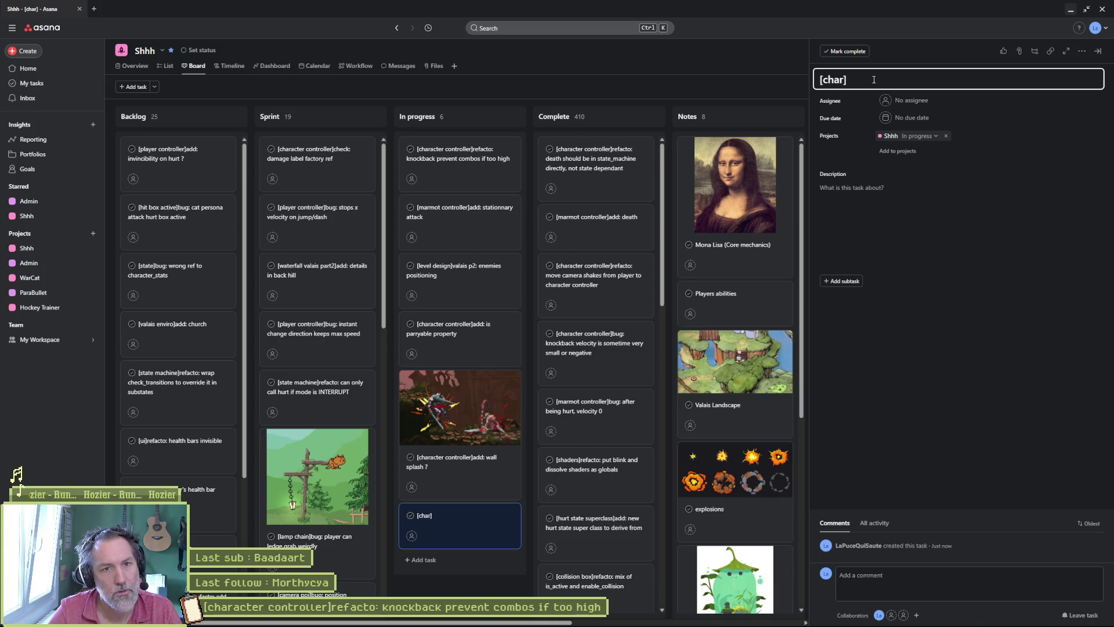
{"action": "type", "text": "acter controller]"}
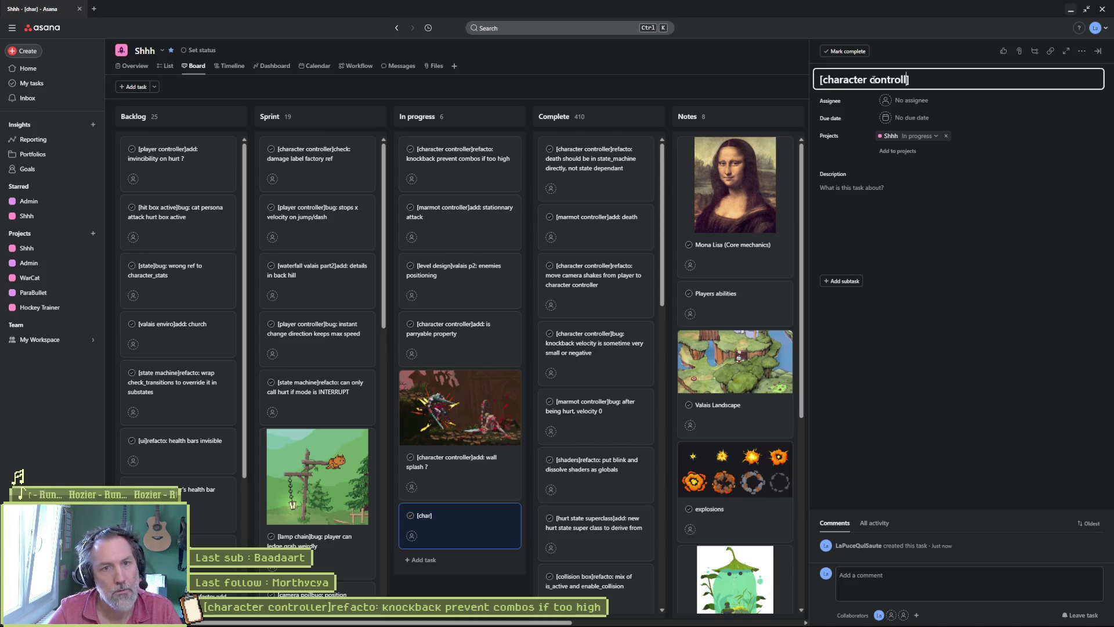
{"action": "type", "text": "bu"}
{"action": "key", "text": "BackSpace"}
{"action": "key", "text": "BackSpace"}
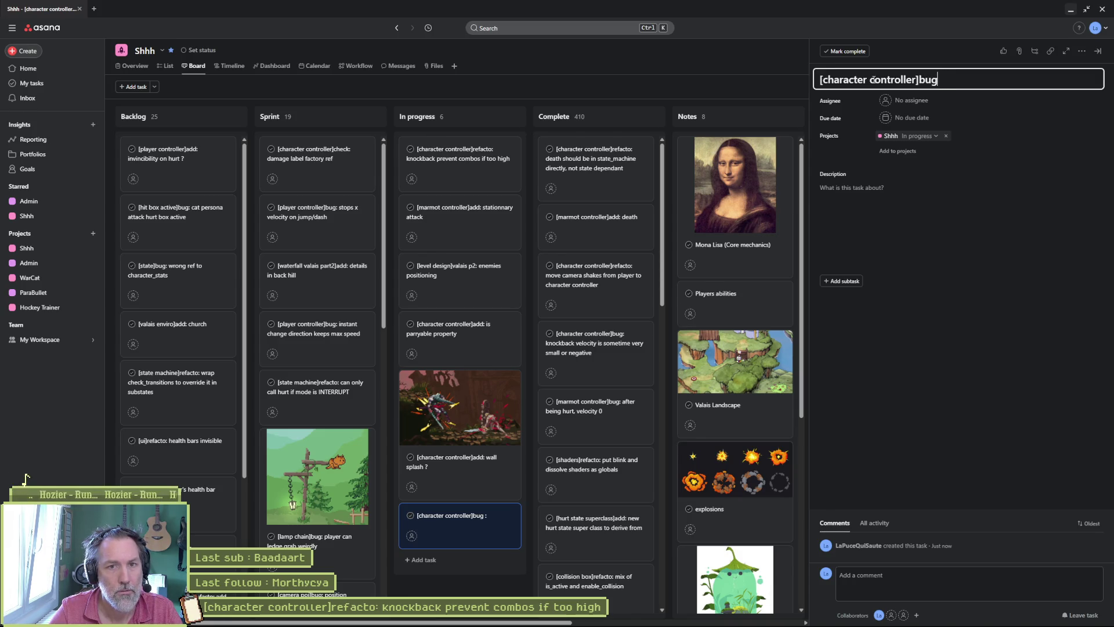
{"action": "type", "text": "fter hurt"}
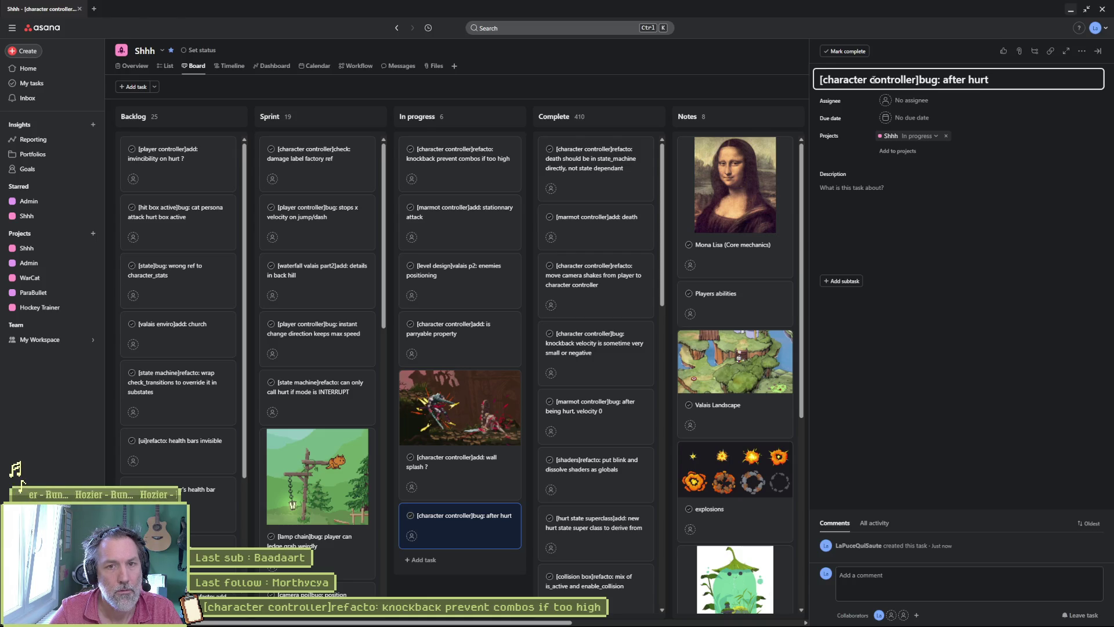
{"action": "type", "text": ", "}
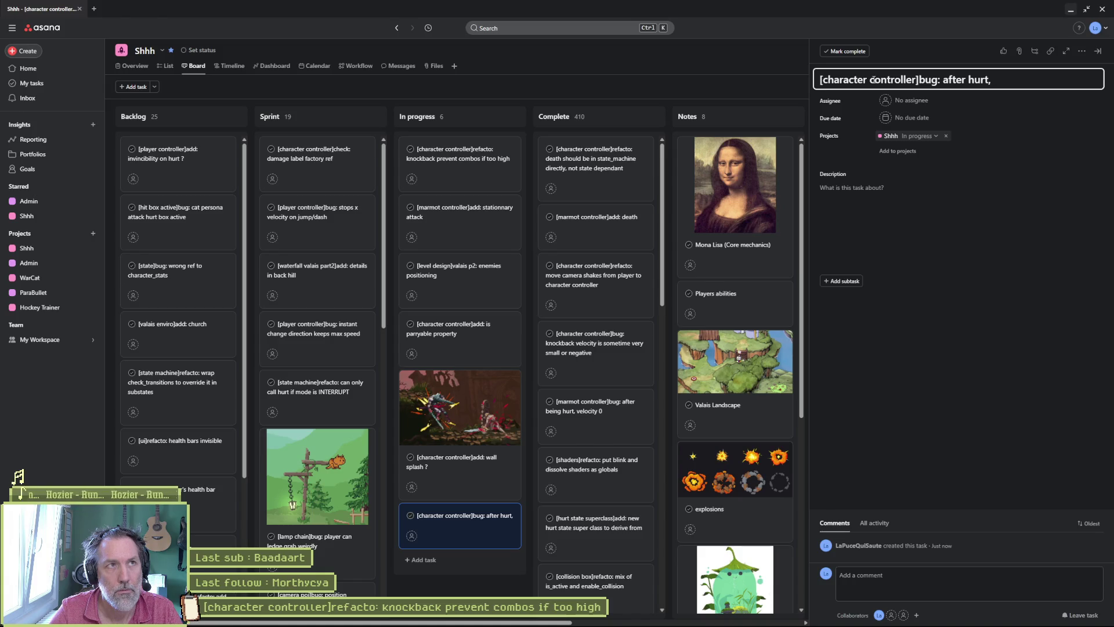
{"action": "type", "text": "stucked in"}
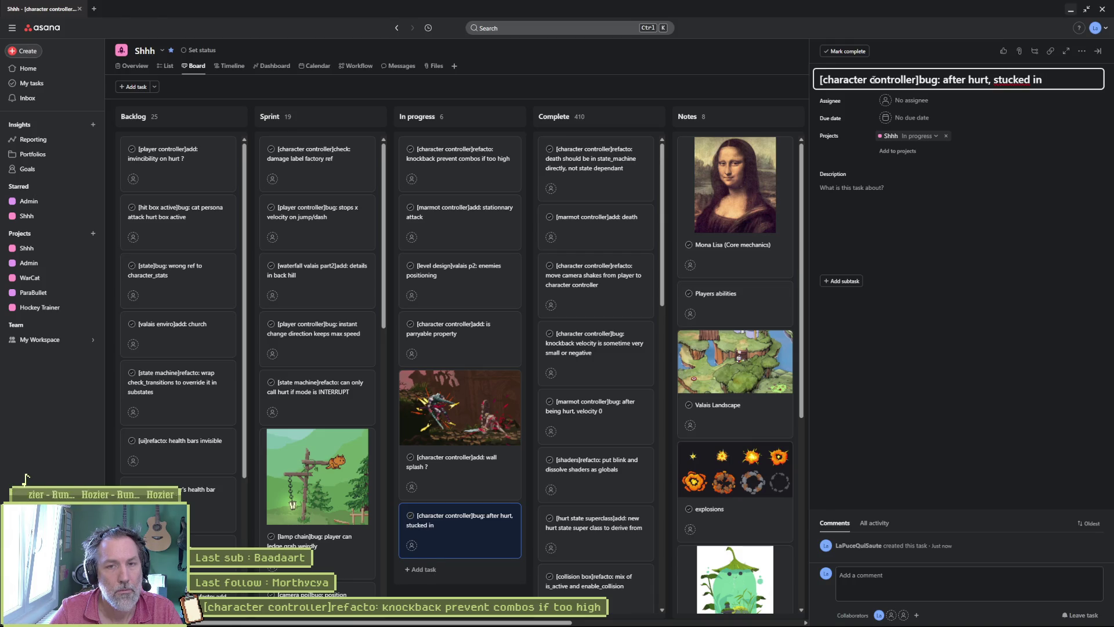
{"action": "type", "text": " move"}
{"action": "key", "text": "Left"}
{"action": "key", "text": "Left"}
{"action": "key", "text": "Left"}
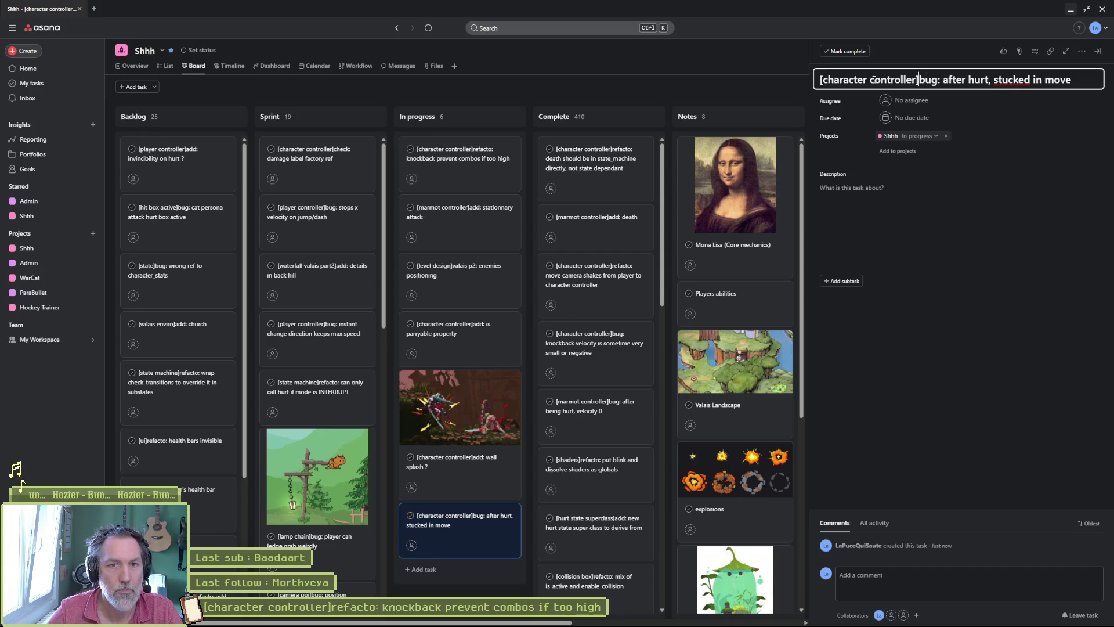
{"action": "key", "text": "ctrl+shift+Right"}
{"action": "type", "text": "marmot "}
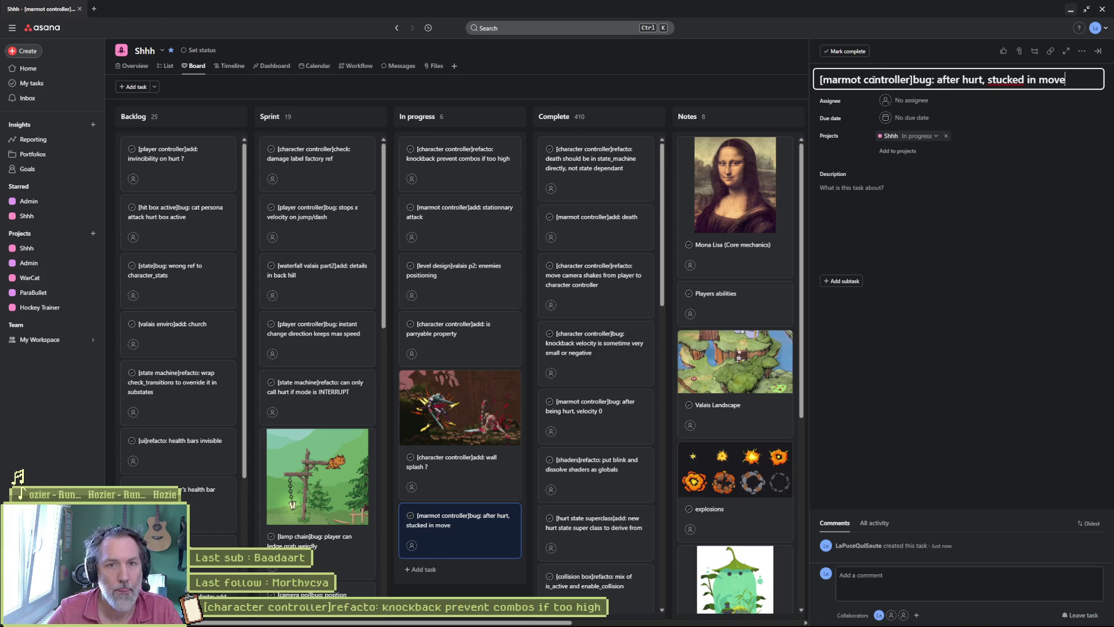
{"action": "type", "text": " state"}
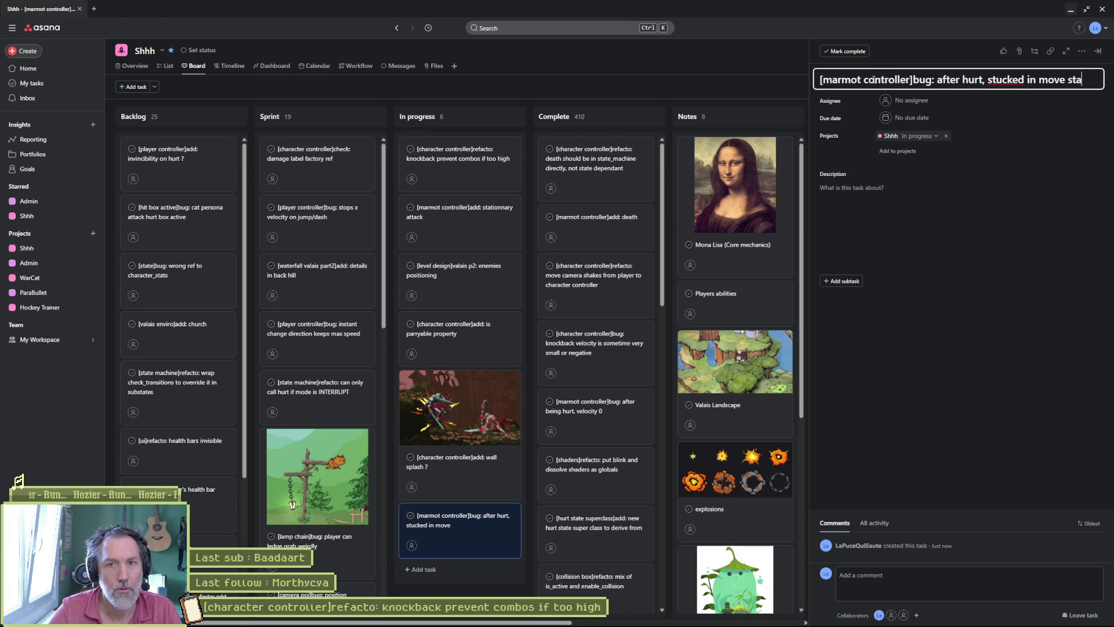
{"action": "left_click", "coordinate": [859, 188]}
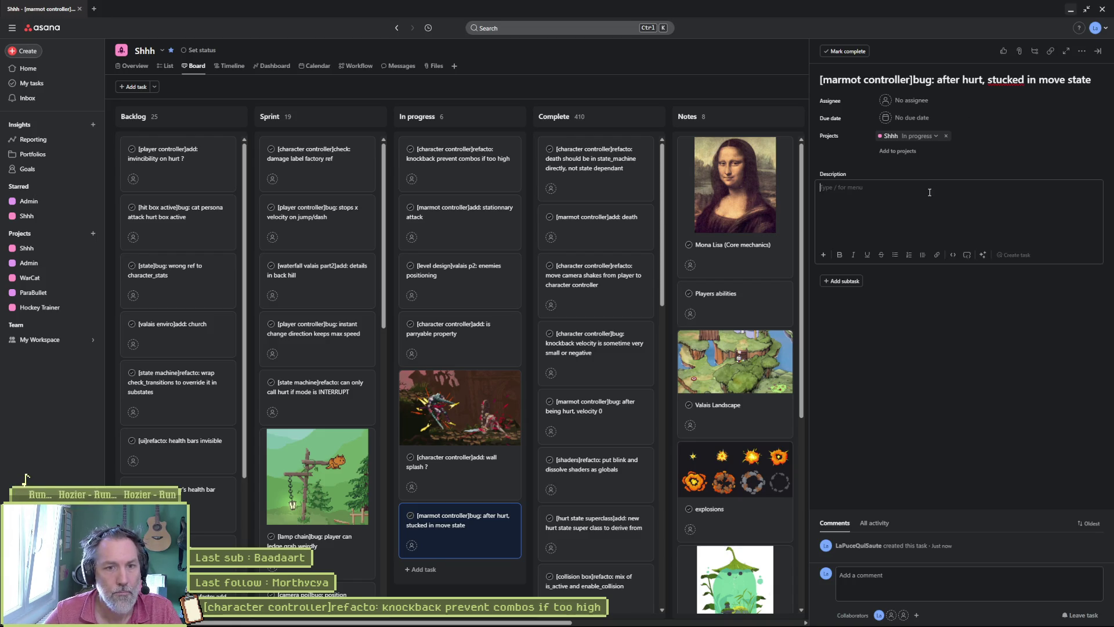
Paste the Hurt-state snip into the description, move the task to the top, and note the knockback refactoring cause.
{"action": "key", "text": "ctrl+v"}
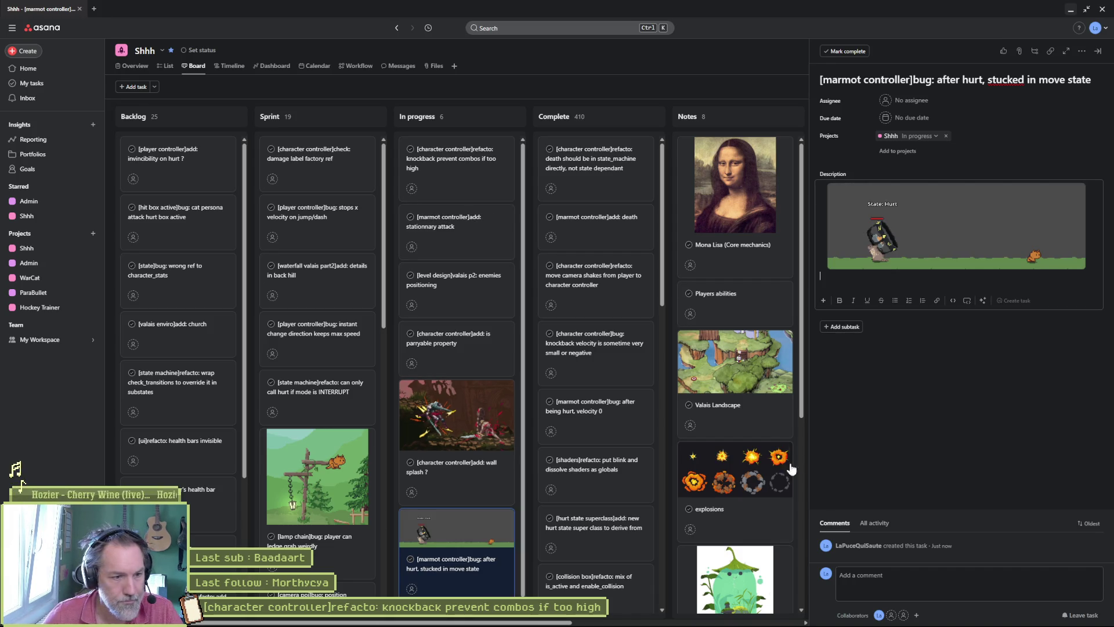
{"action": "left_click_drag", "start_coordinate": [460, 525], "coordinate": [456, 174]}
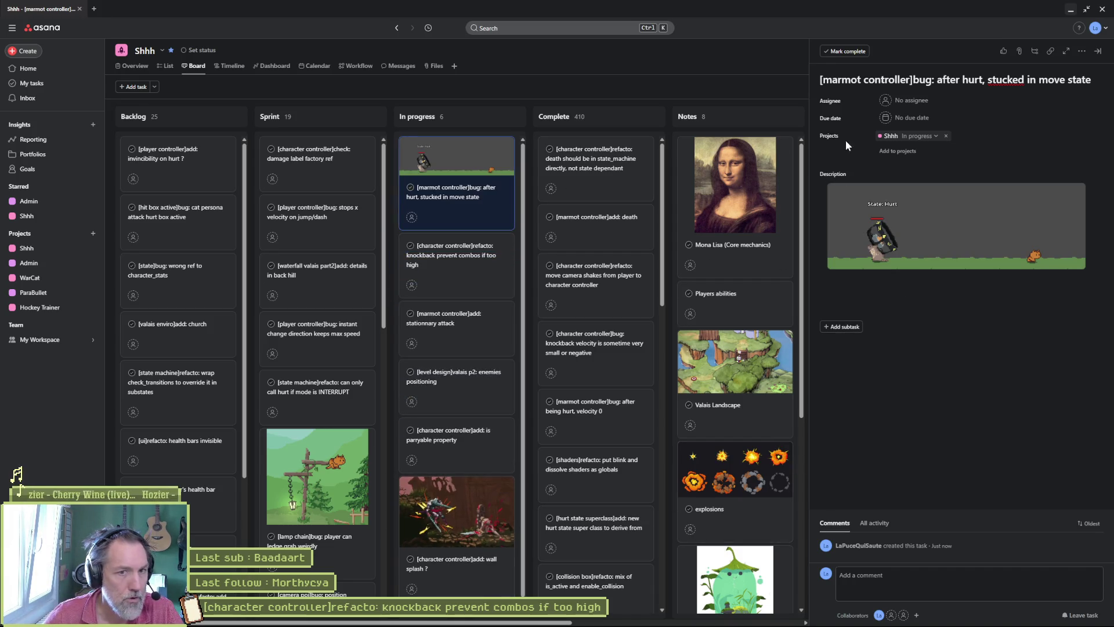
{"action": "left_click", "coordinate": [884, 282]}
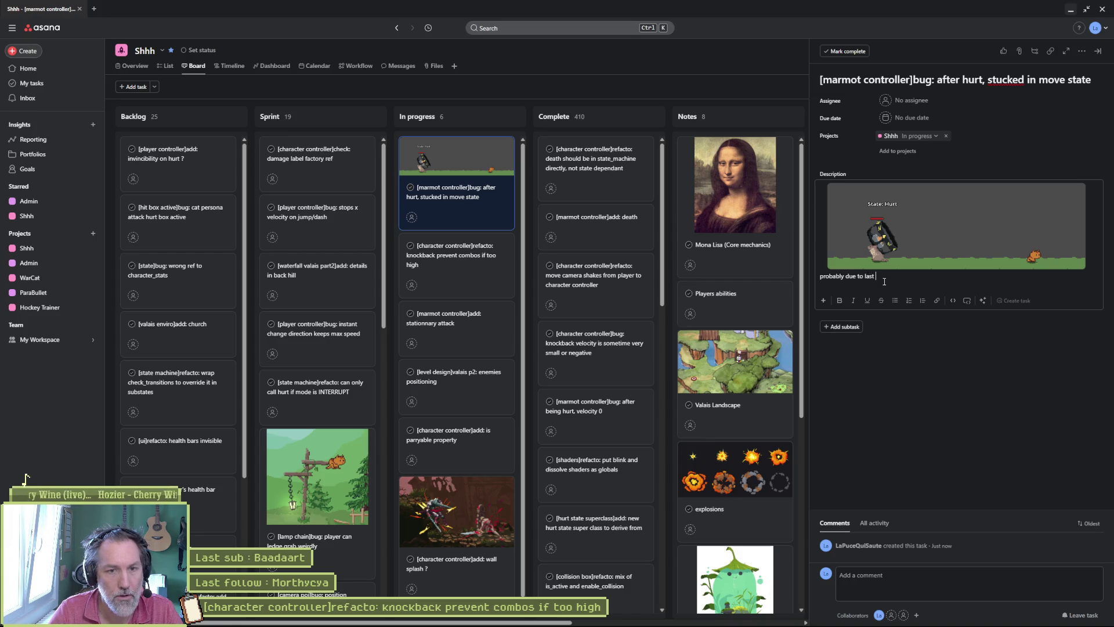
{"action": "type", "text": "refactoring "}
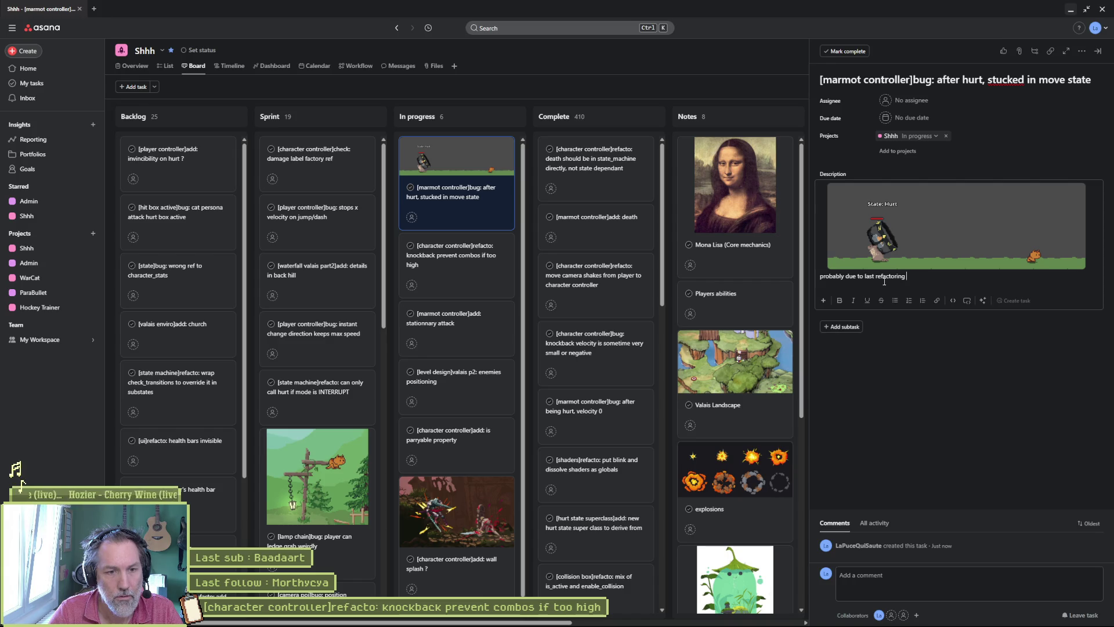
{"action": "type", "text": "regarding knock"}
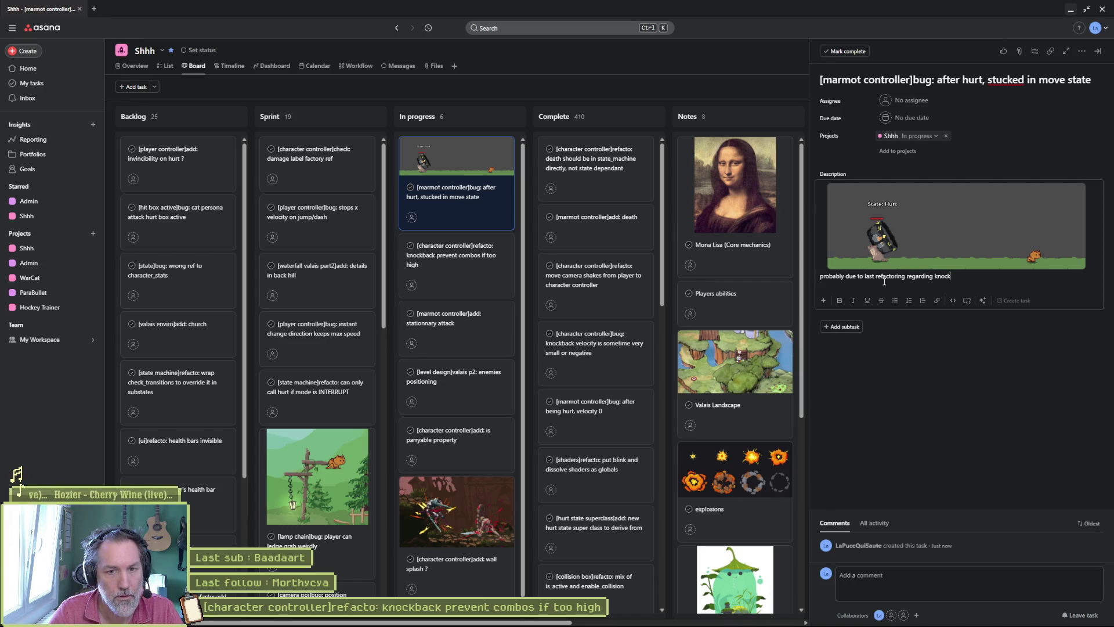
{"action": "type", "text": "stu"}
{"action": "left_click", "coordinate": [942, 430]}
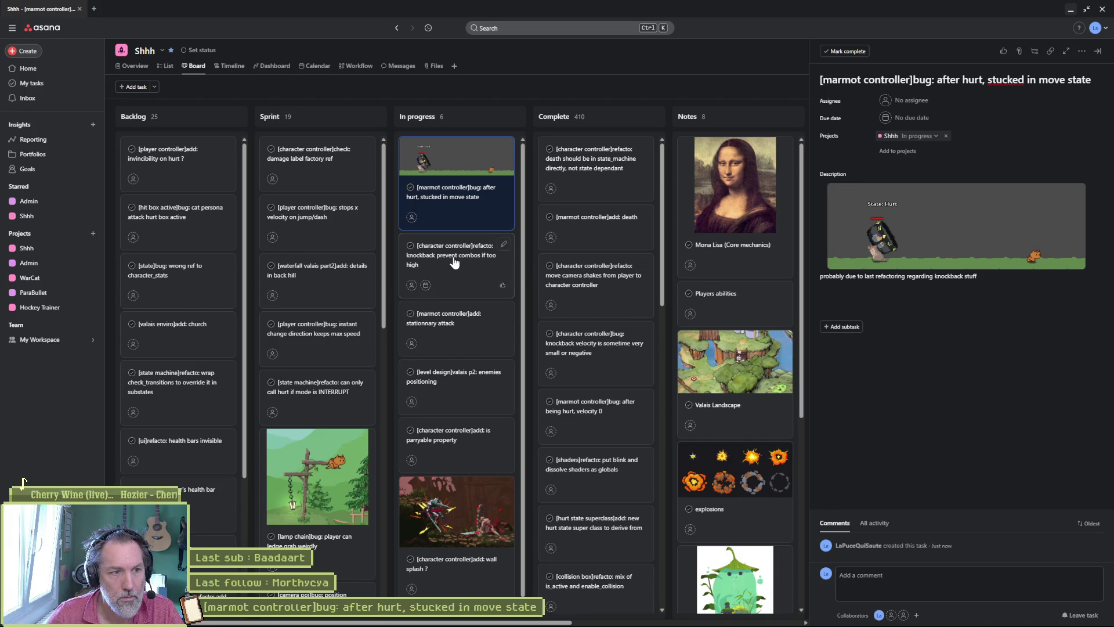
{"action": "left_click", "coordinate": [1071, 12]}
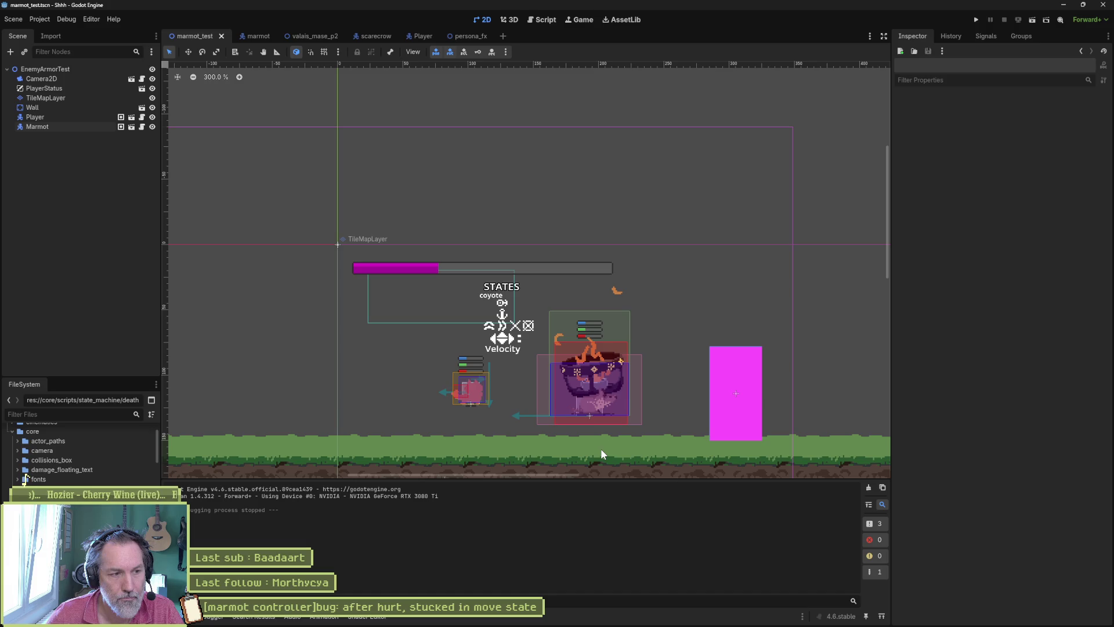
{"action": "key", "text": "F6"}
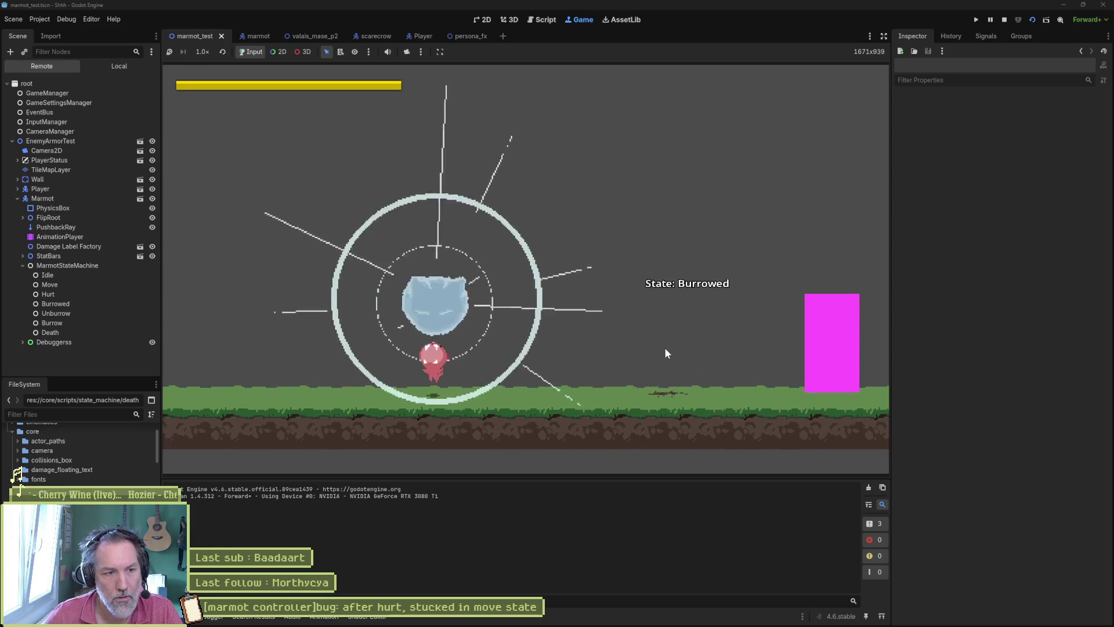
{"action": "key", "text": "d"}
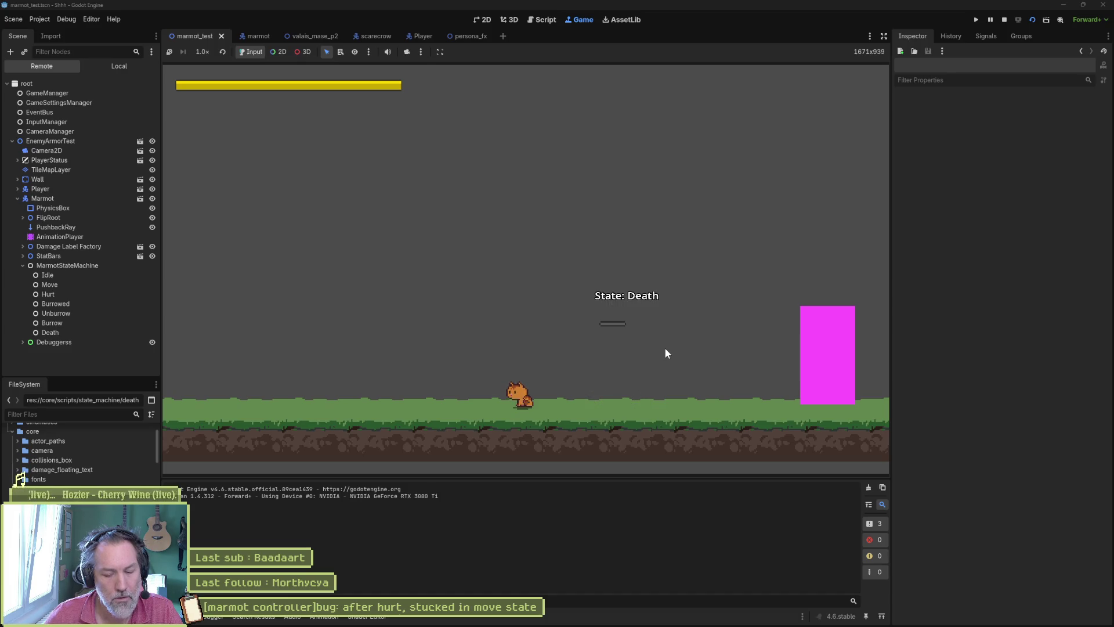
{"action": "key", "text": "F8"}
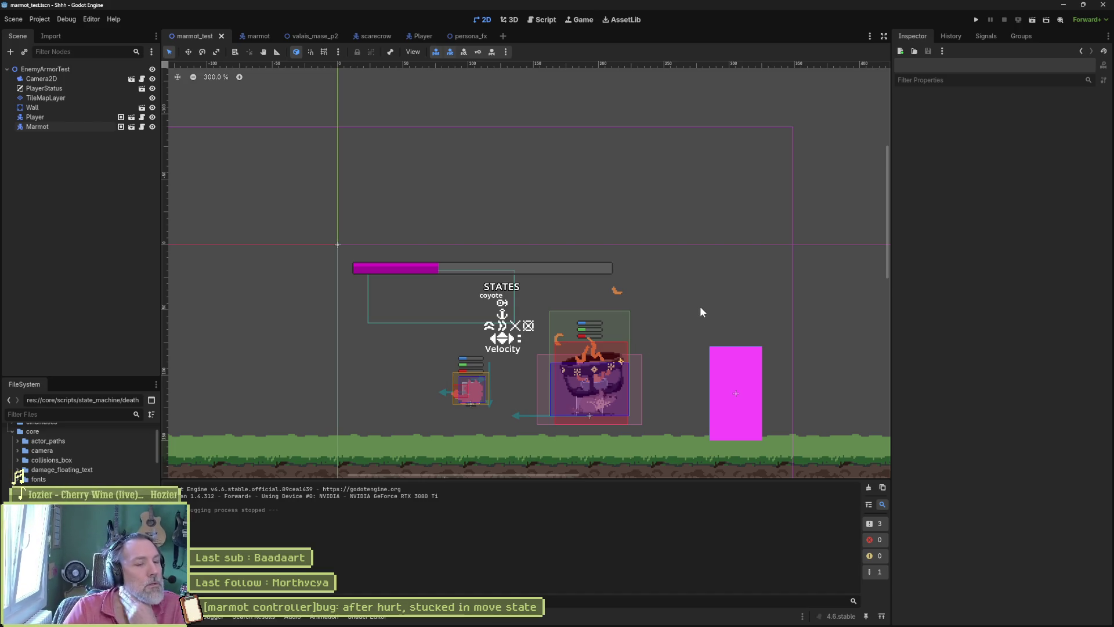
{"action": "mouse_move", "coordinate": [709, 624]}
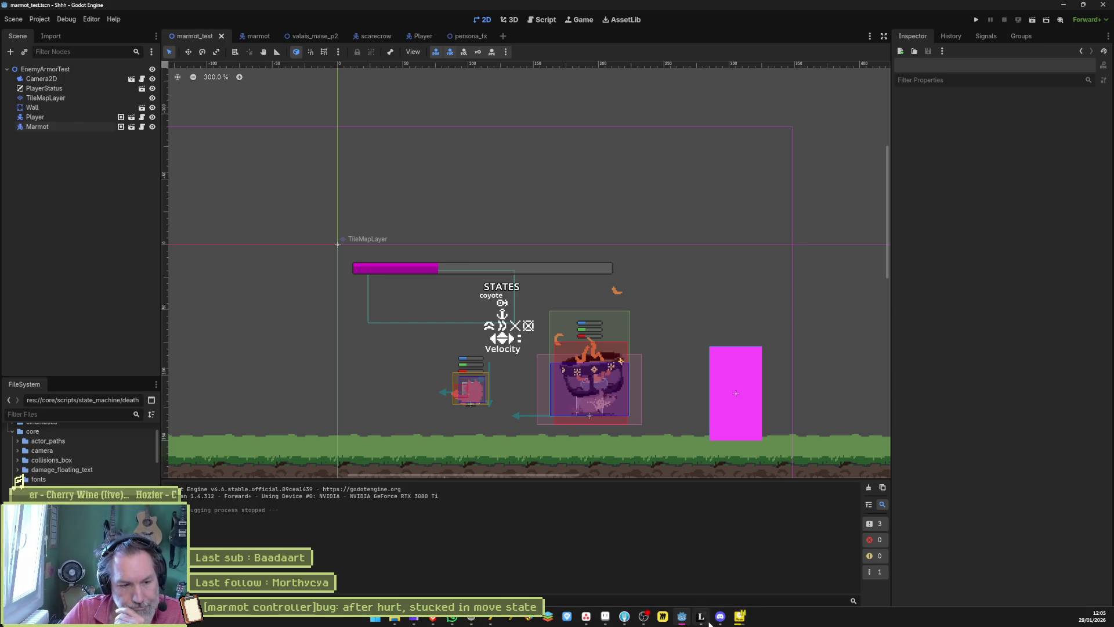